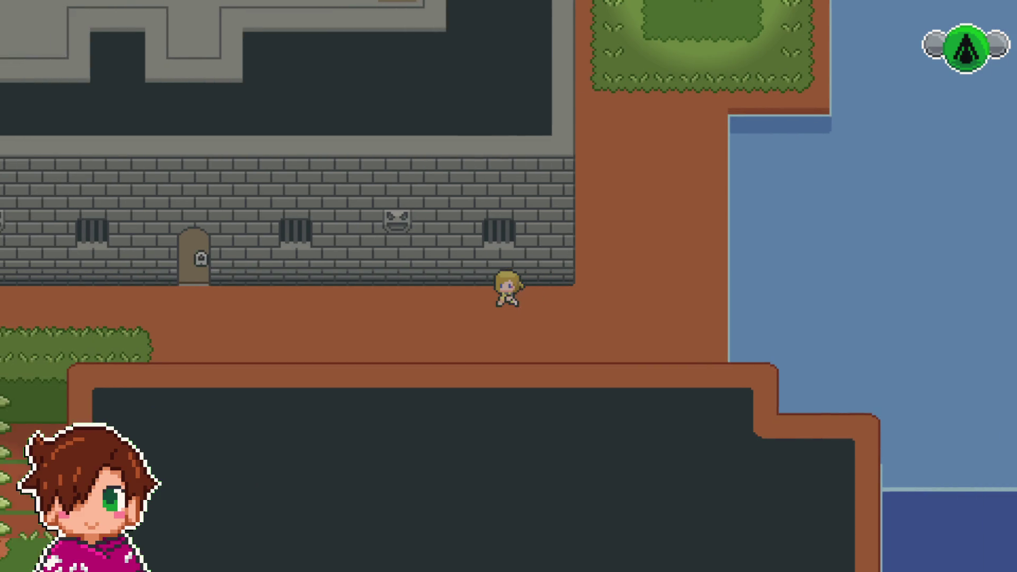
Step: Unlock the padlocked tower door and walk into the room behind it
{"action": "key", "text": "Up"}
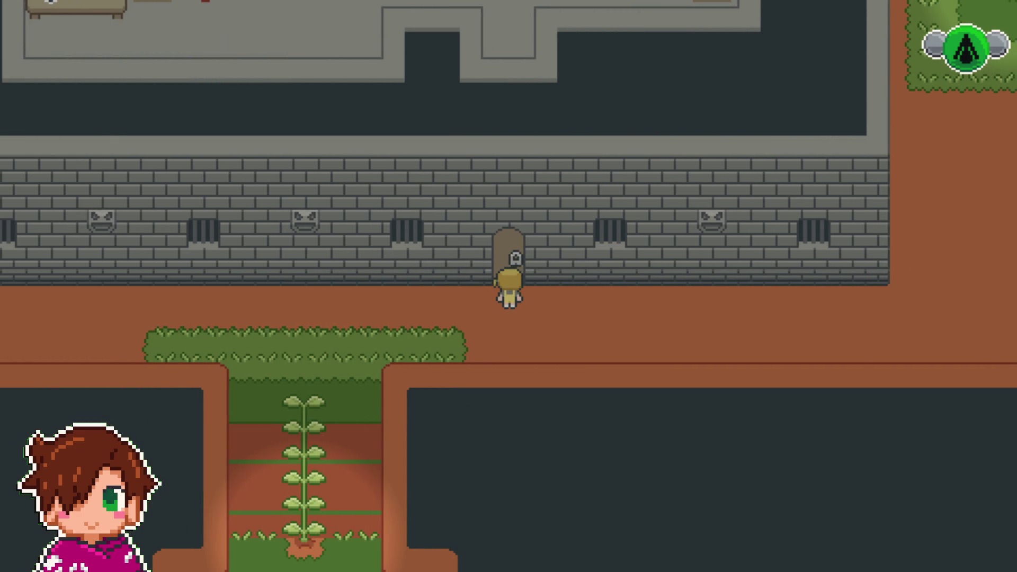
{"action": "key", "text": "Return"}
{"action": "key", "text": "Return"}
{"action": "key", "text": "Up"}
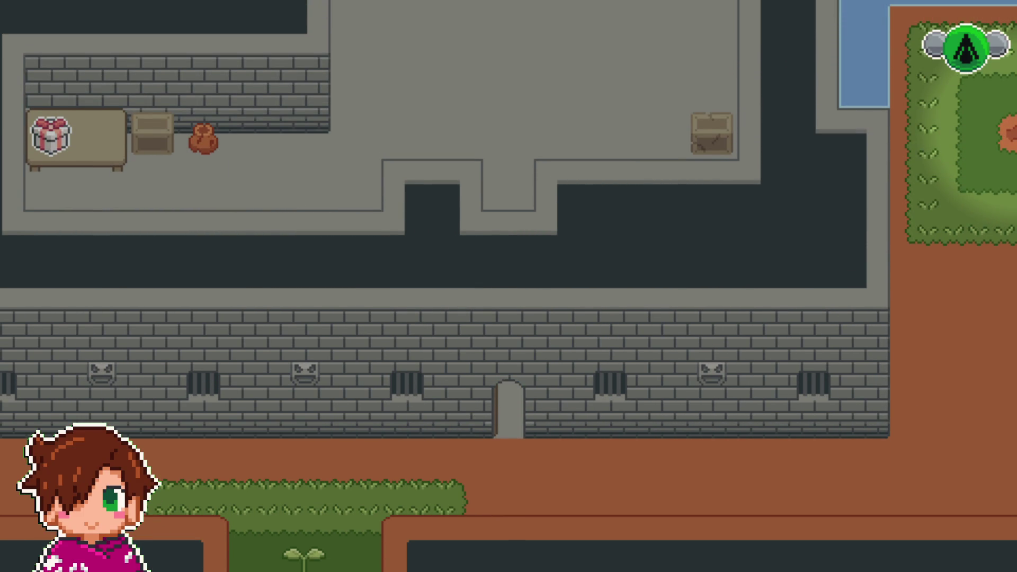
{"action": "key", "text": "Up"}
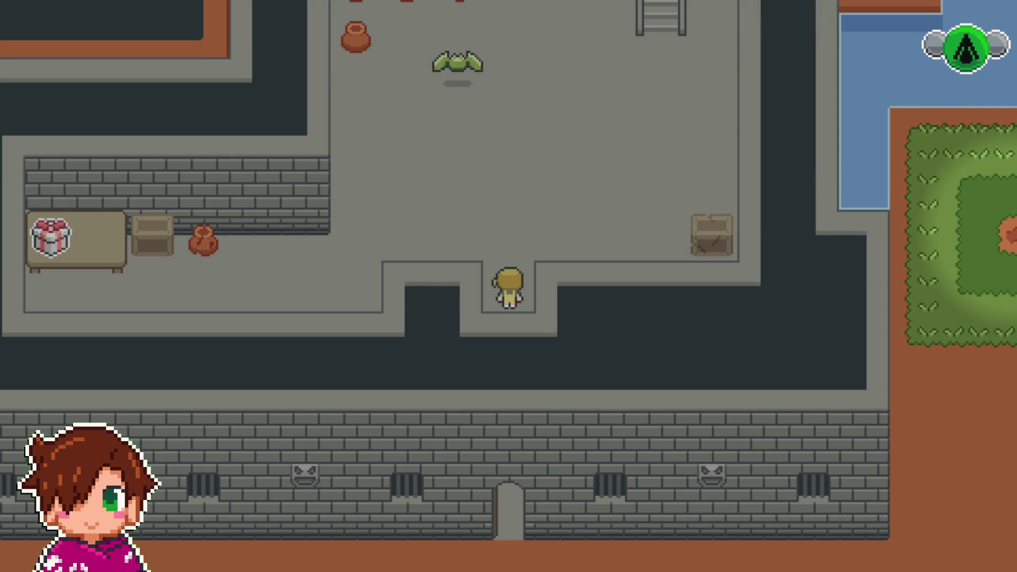
{"action": "key", "text": "Up"}
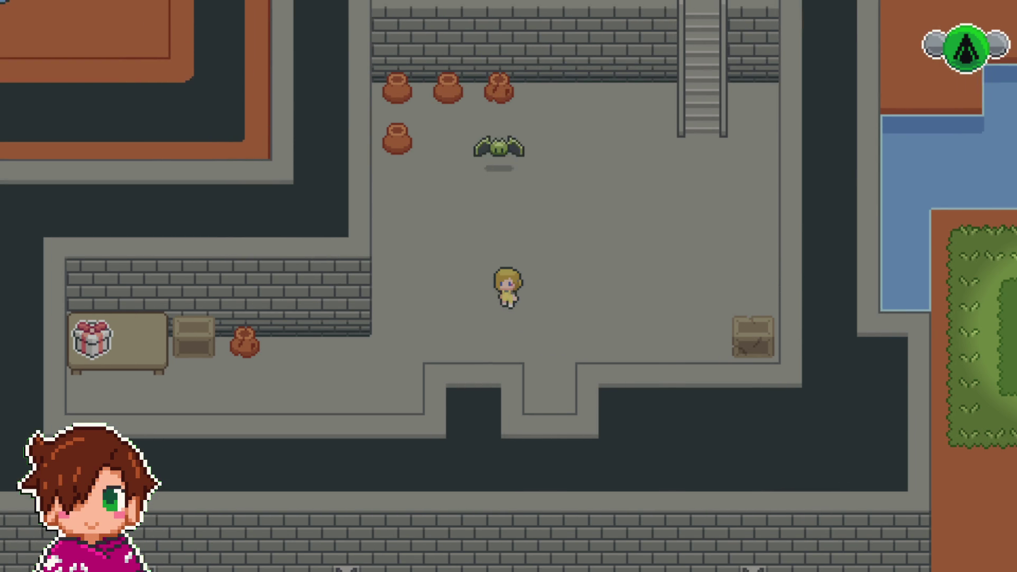
Step: Open the gift box on the table and switch the game out of fullscreen
{"action": "key", "text": "Left"}
{"action": "key", "text": "Down"}
{"action": "key", "text": "Left"}
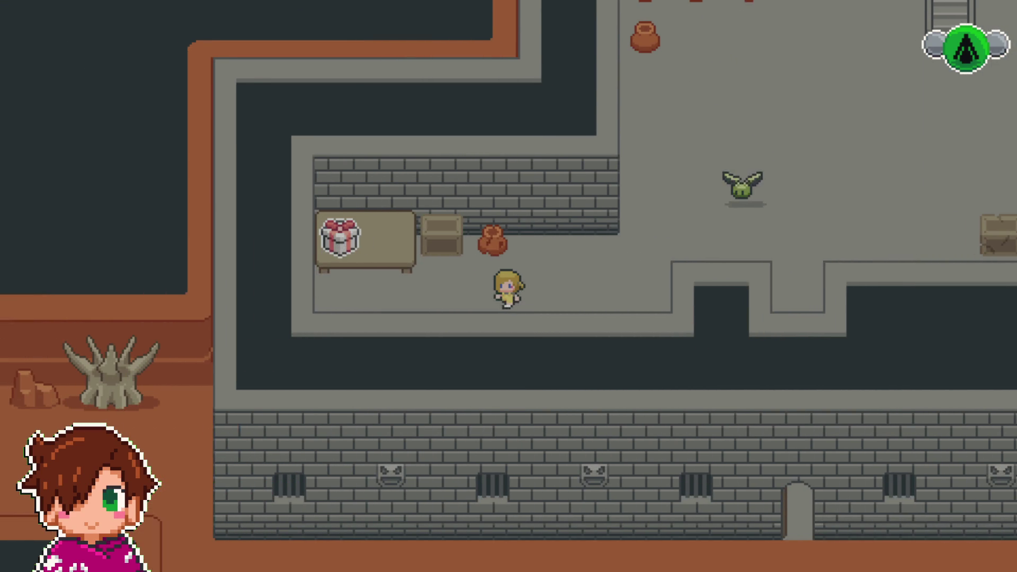
{"action": "key", "text": "Left"}
{"action": "key", "text": "Up"}
{"action": "key", "text": "Return"}
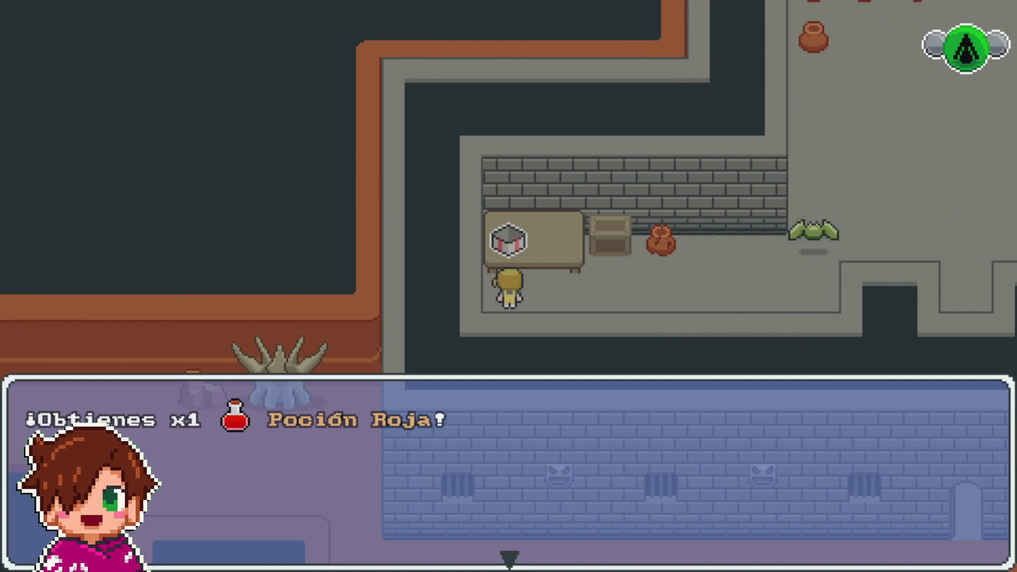
{"action": "key", "text": "Return"}
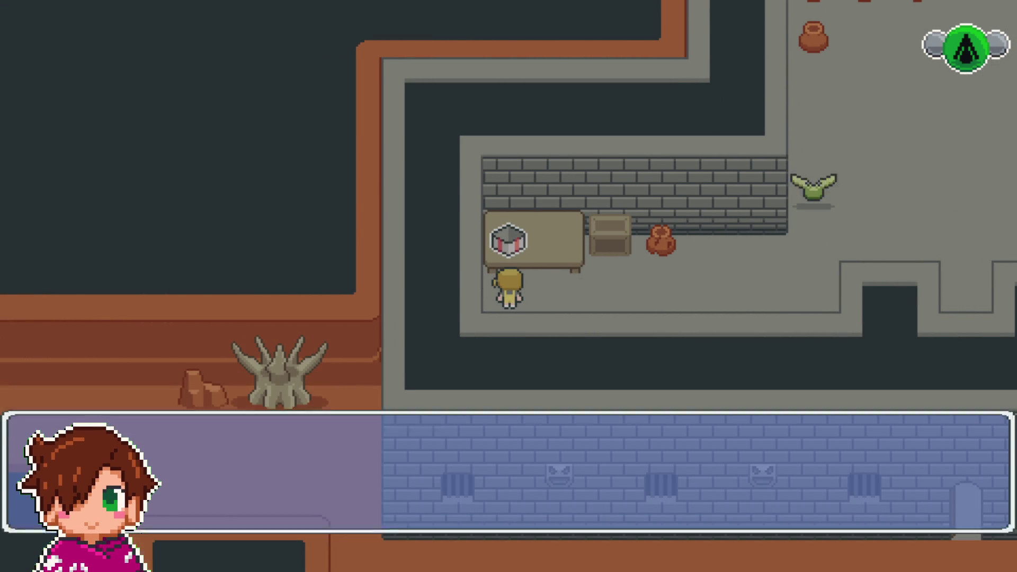
{"action": "key", "text": "Right"}
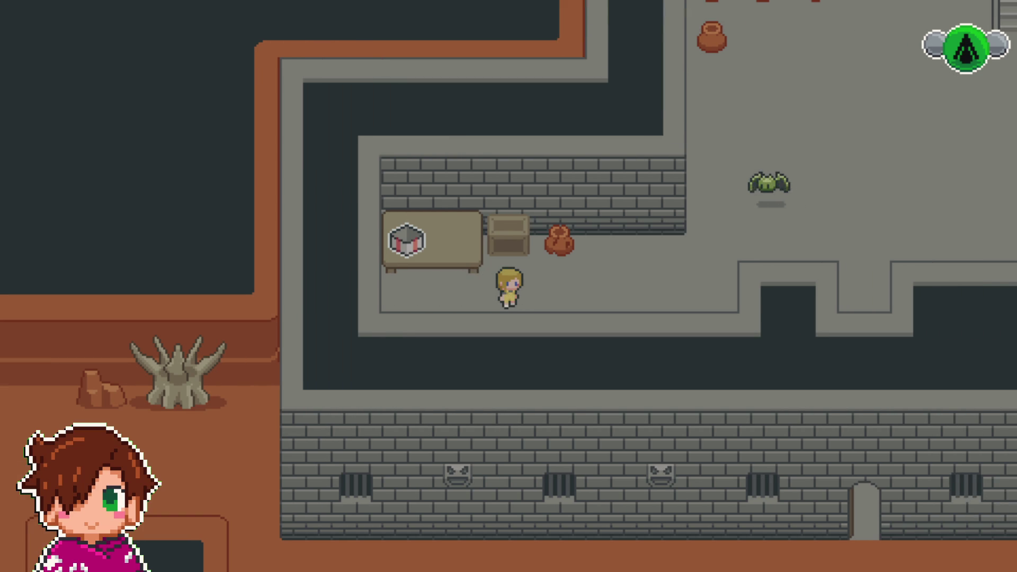
{"action": "key", "text": "F4"}
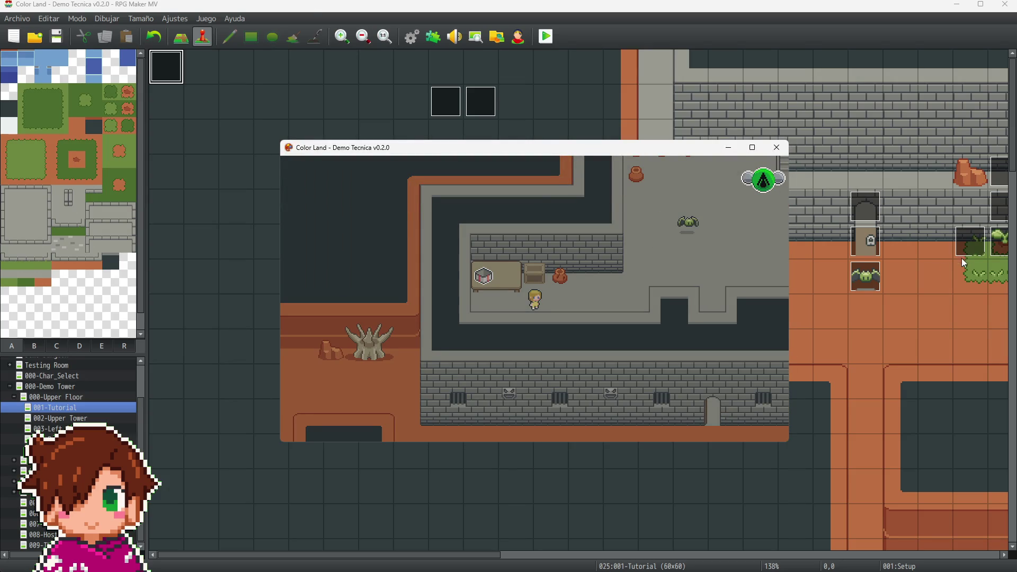
Step: Close the playtest and change the Setup event's plugin command from Tint set #111111 to #000000
{"action": "left_click", "coordinate": [776, 149]}
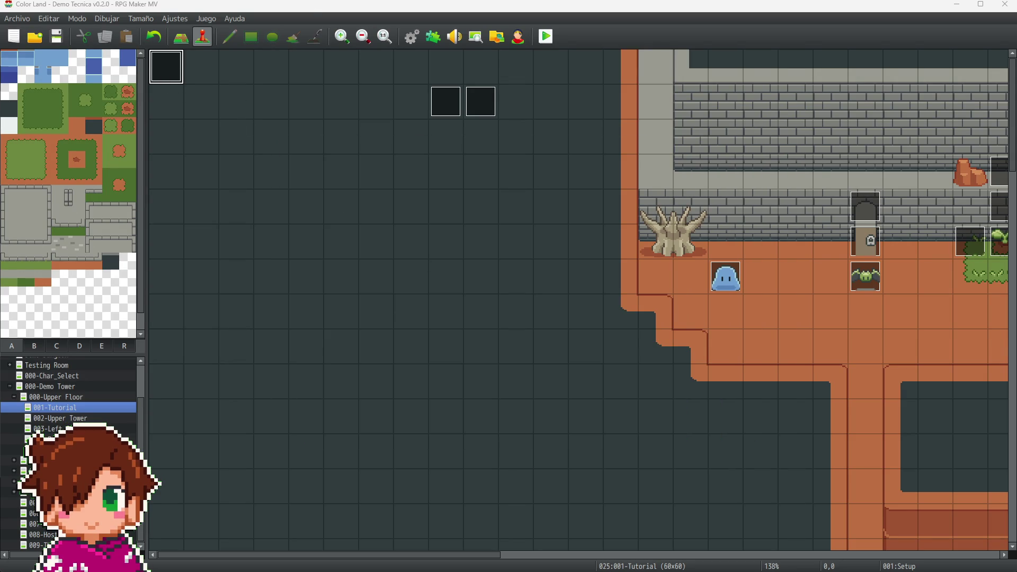
{"action": "key", "text": "Return"}
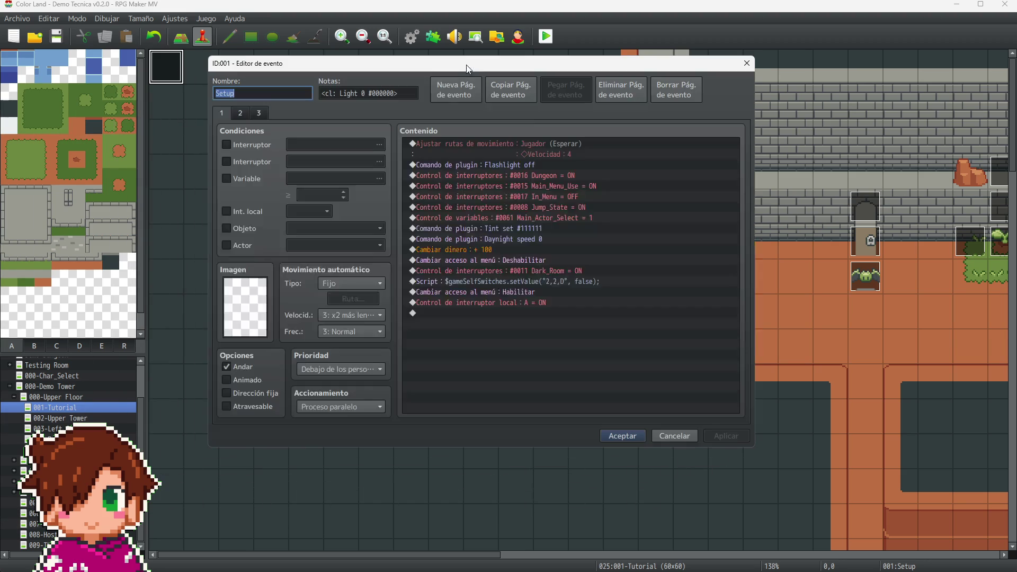
{"action": "double_click", "coordinate": [550, 228]}
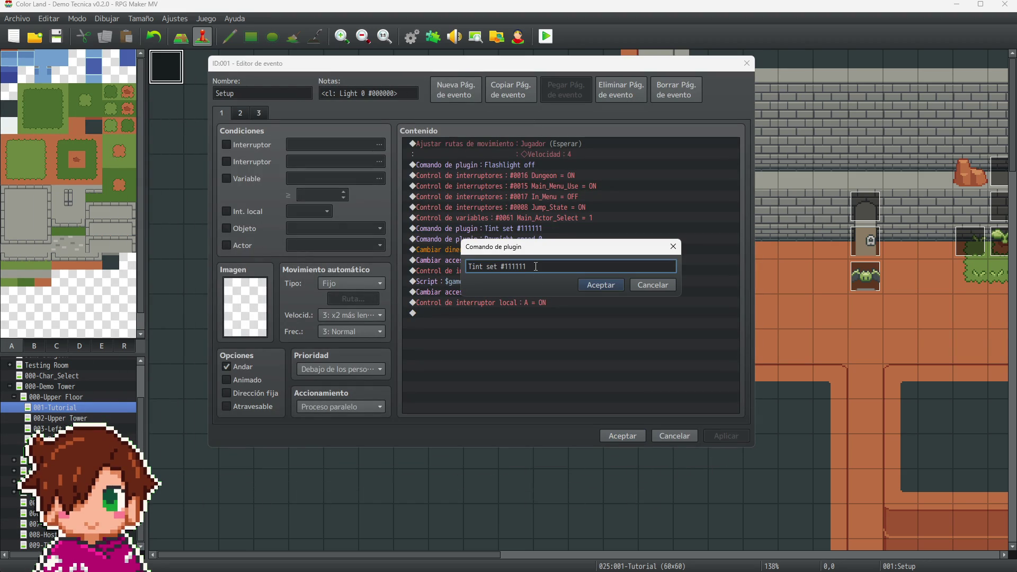
{"action": "key", "text": "BackSpace"}
{"action": "key", "text": "BackSpace"}
{"action": "key", "text": "BackSpace"}
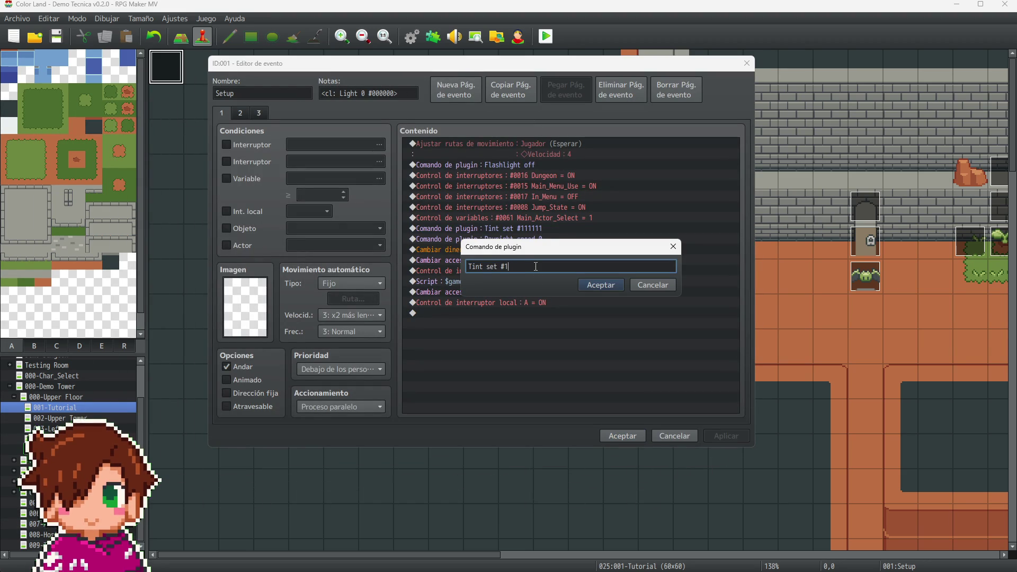
{"action": "type", "text": "000000"}
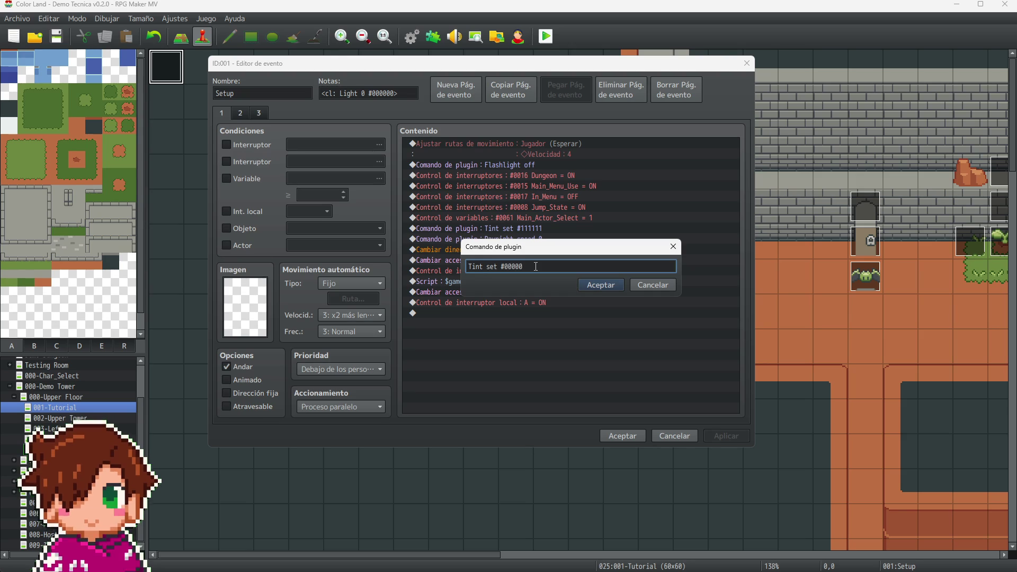
{"action": "left_click", "coordinate": [601, 285]}
{"action": "left_click", "coordinate": [716, 437]}
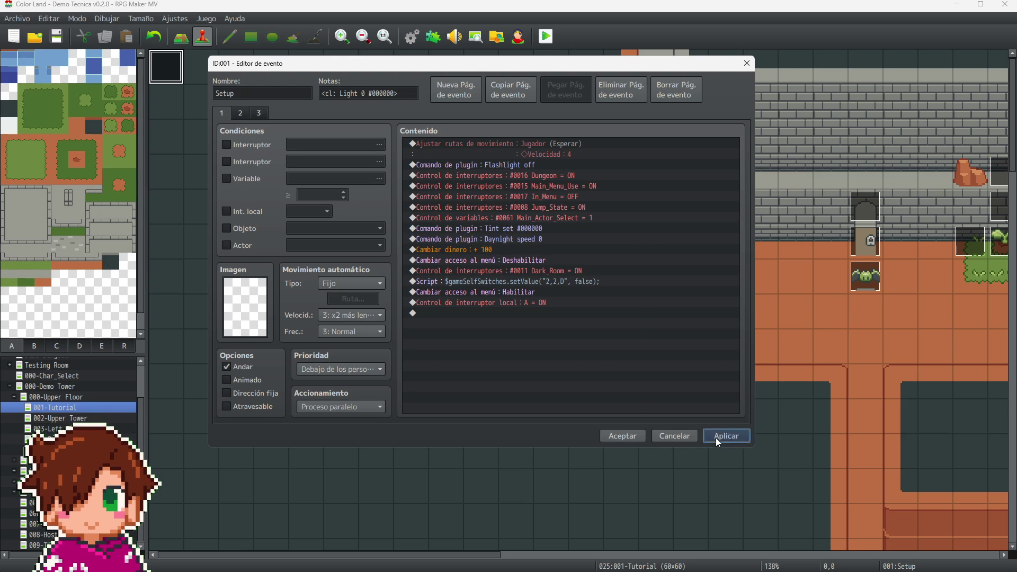
{"action": "left_click", "coordinate": [625, 436]}
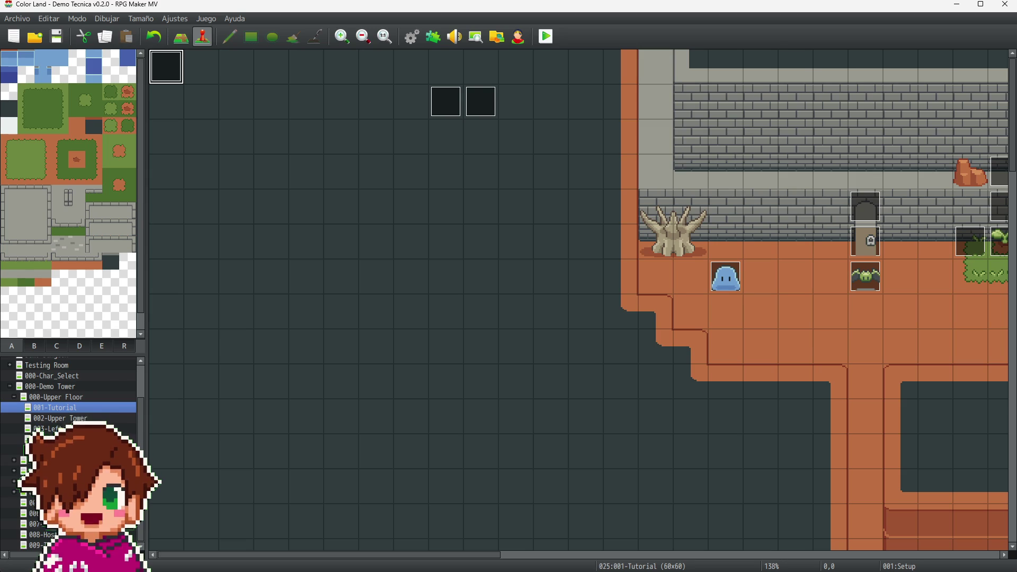
Step: Save the project and launch a new playtest of the game
{"action": "left_click", "coordinate": [59, 41]}
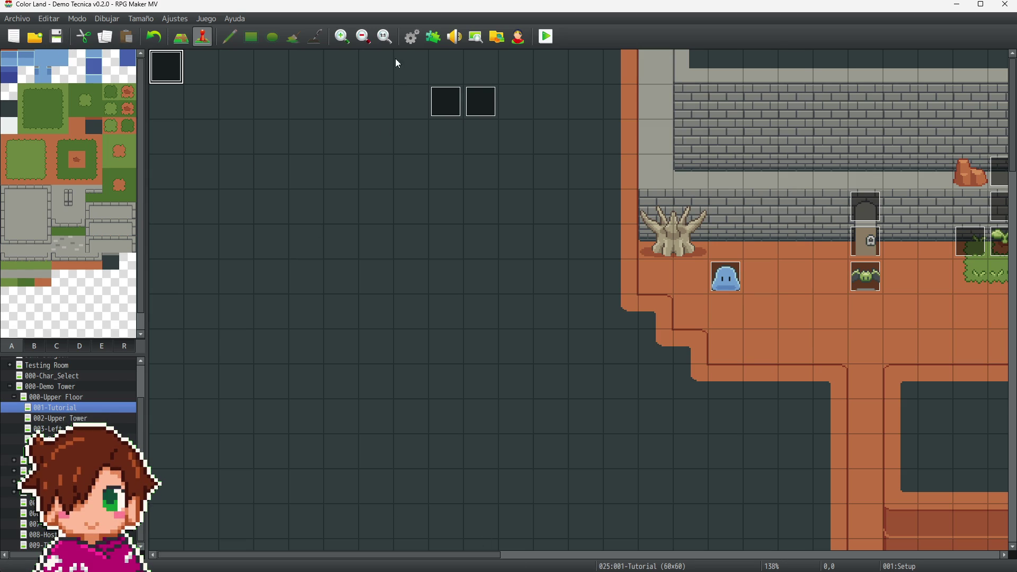
{"action": "left_click", "coordinate": [543, 41]}
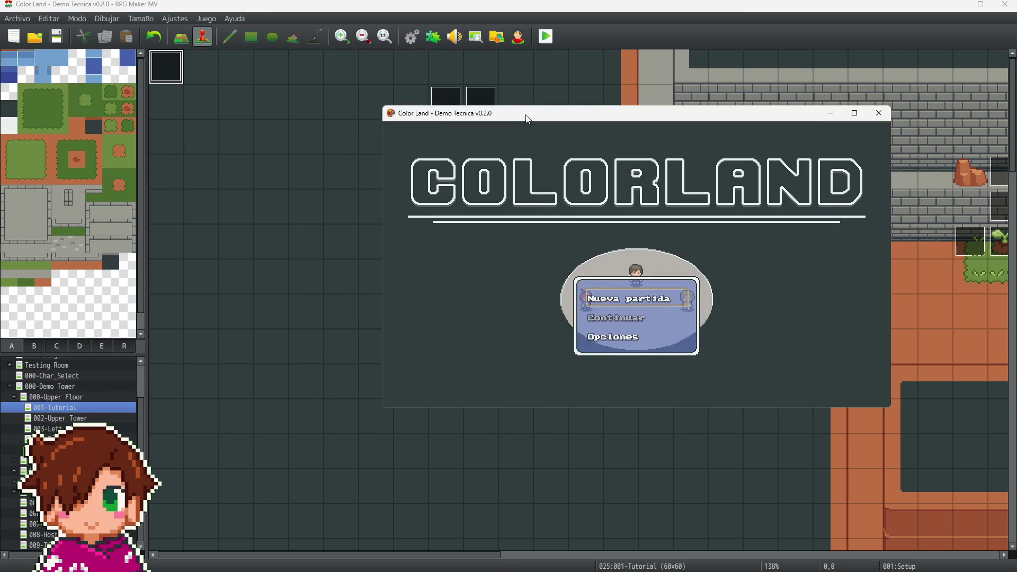
{"action": "key", "text": "F4"}
{"action": "key", "text": "Return"}
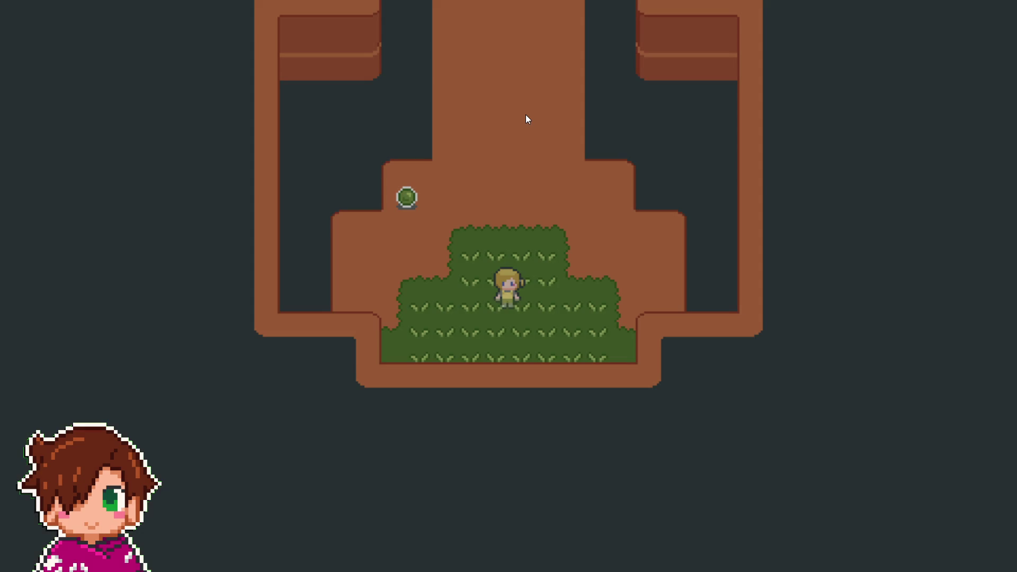
{"action": "key", "text": "Up"}
{"action": "key", "text": "Down"}
{"action": "key", "text": "Left"}
{"action": "key", "text": "Left"}
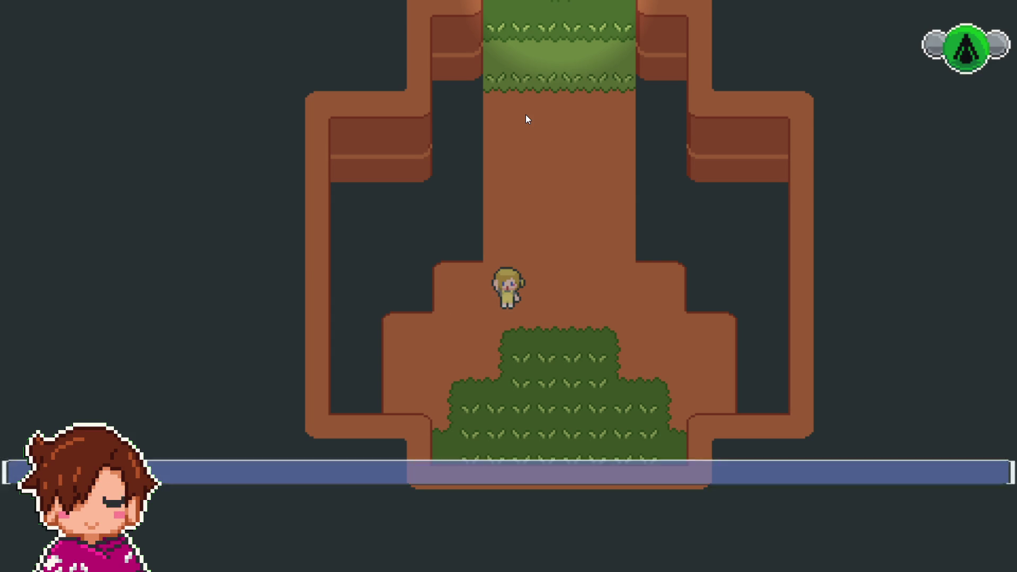
{"action": "key", "text": "Return"}
{"action": "key", "text": "Right"}
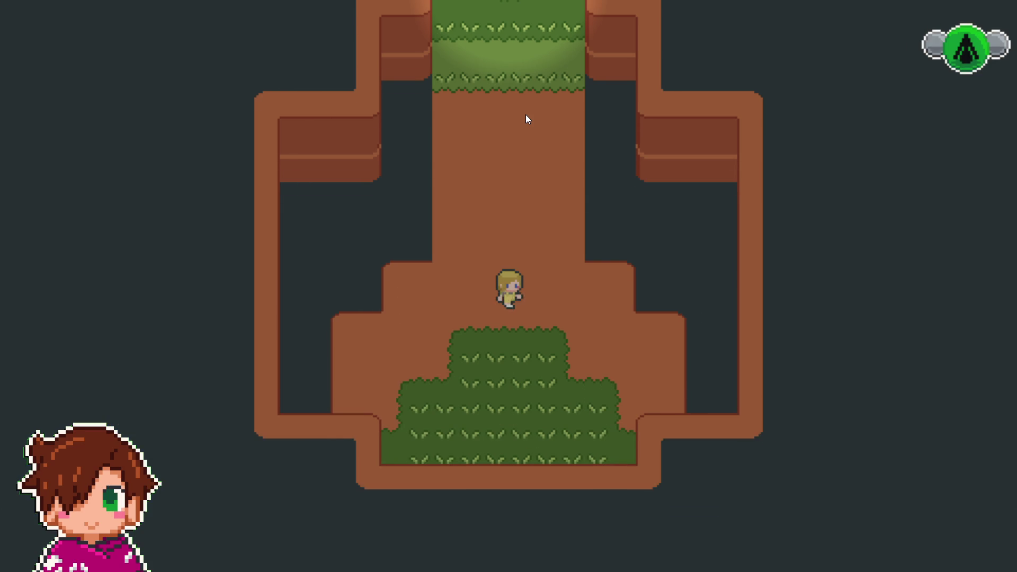
{"action": "key", "text": "Up"}
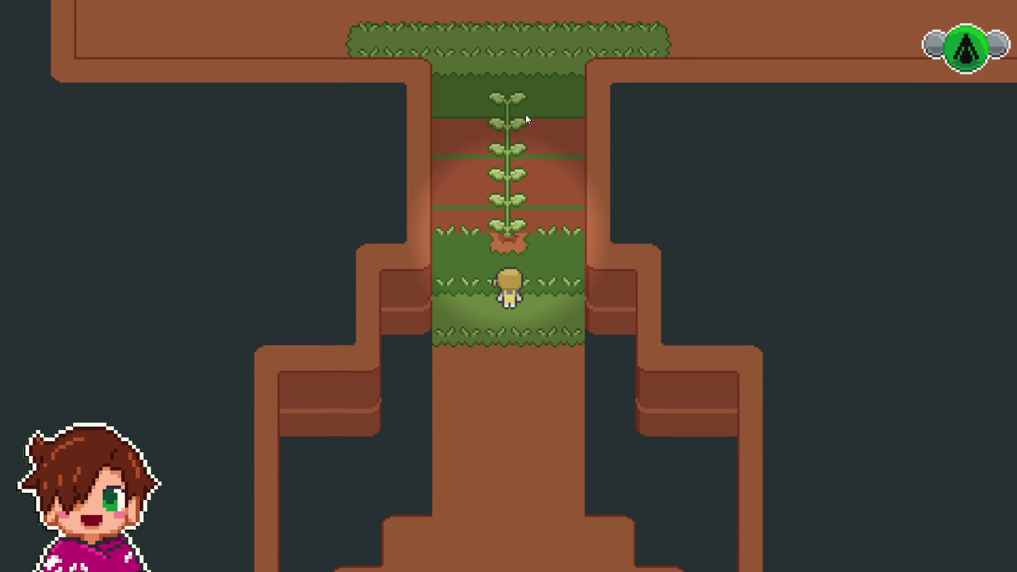
{"action": "key", "text": "Up"}
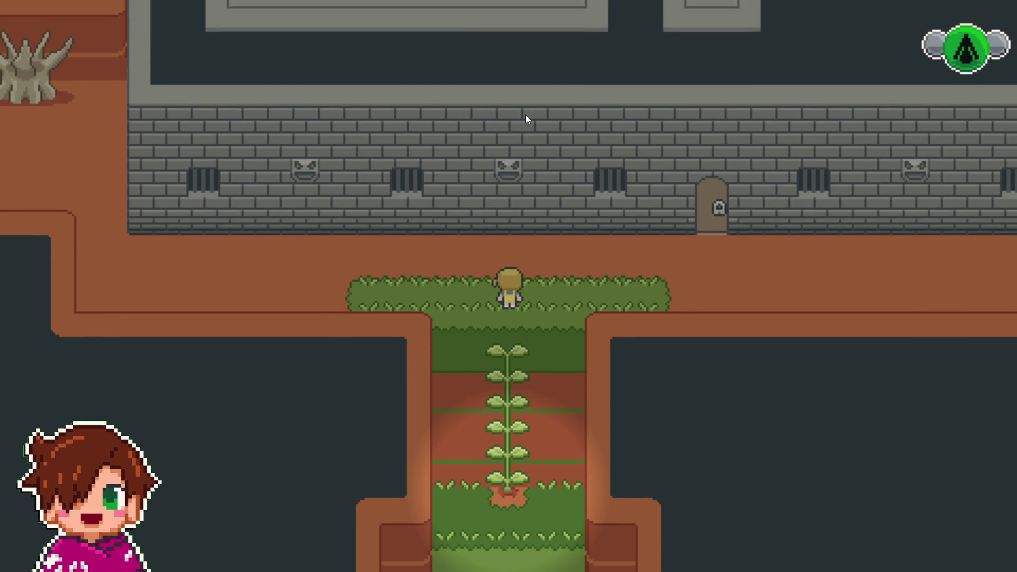
{"action": "key", "text": "Left"}
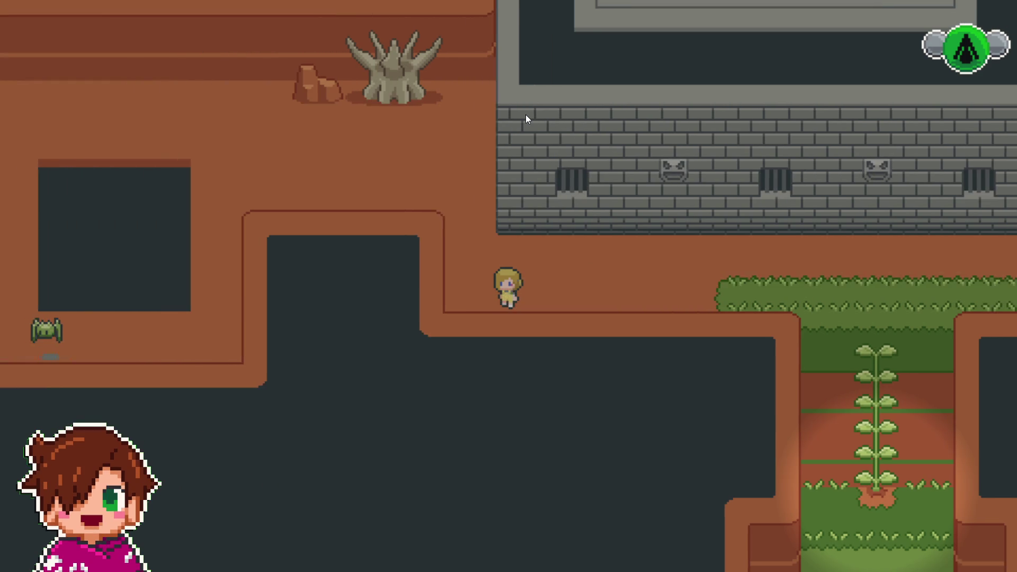
{"action": "key", "text": "Up"}
{"action": "key", "text": "Left"}
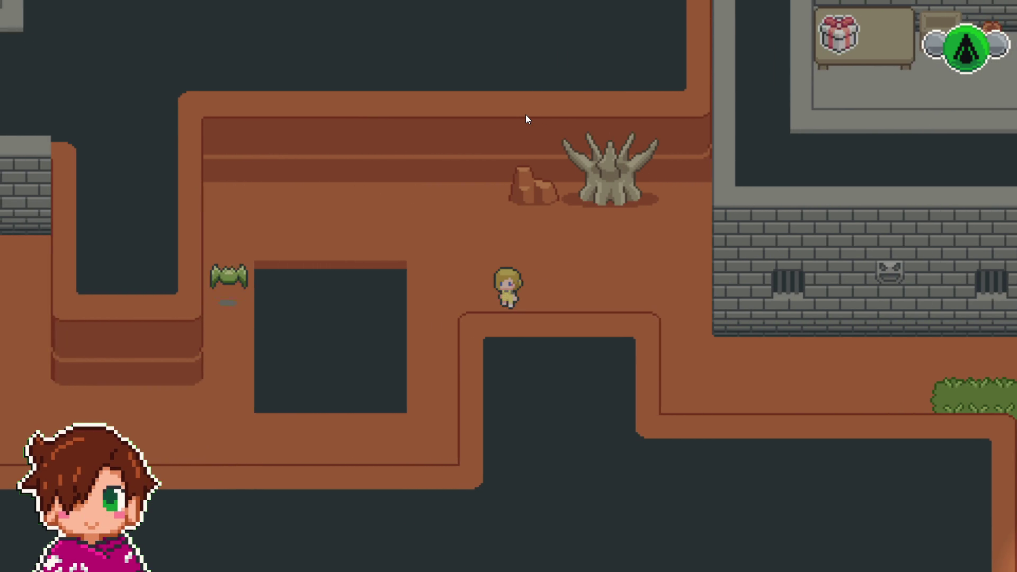
{"action": "key", "text": "Left"}
{"action": "key", "text": "Down"}
{"action": "key", "text": "Left"}
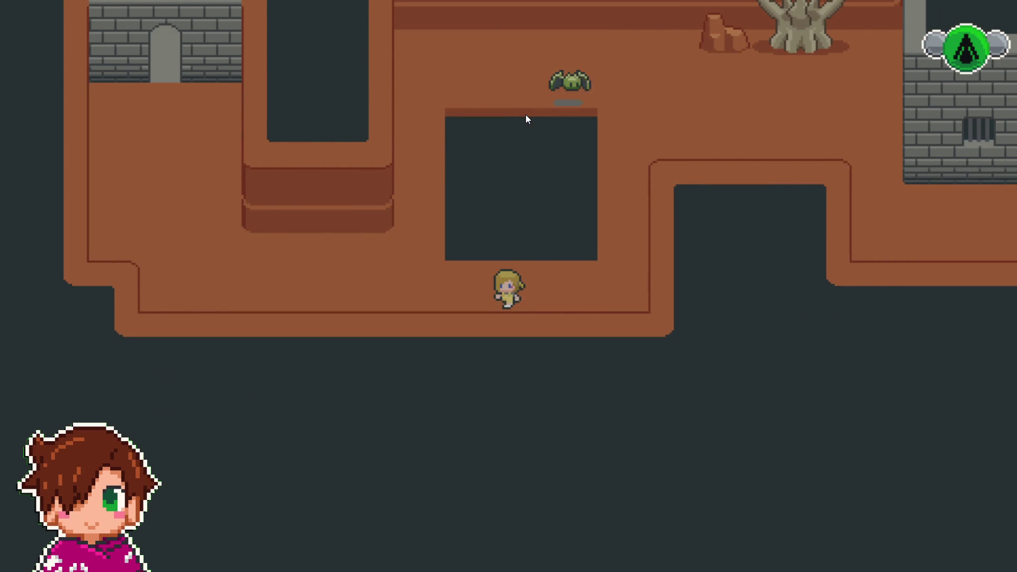
{"action": "key", "text": "Left"}
{"action": "key", "text": "Up"}
{"action": "key", "text": "Up"}
{"action": "key", "text": "Left"}
{"action": "key", "text": "Up"}
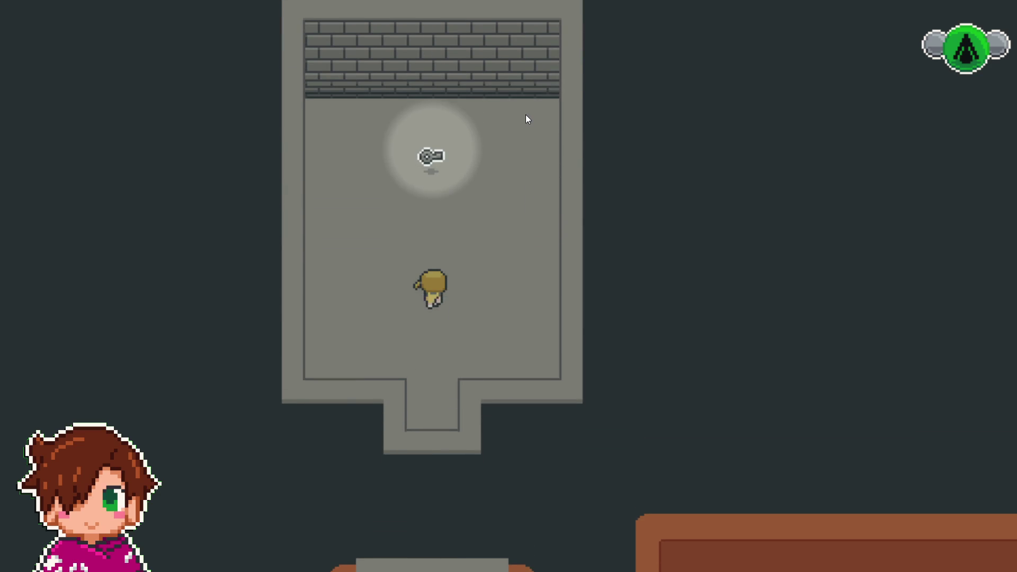
{"action": "key", "text": "Up"}
{"action": "key", "text": "Return"}
{"action": "key", "text": "Down"}
{"action": "key", "text": "Down"}
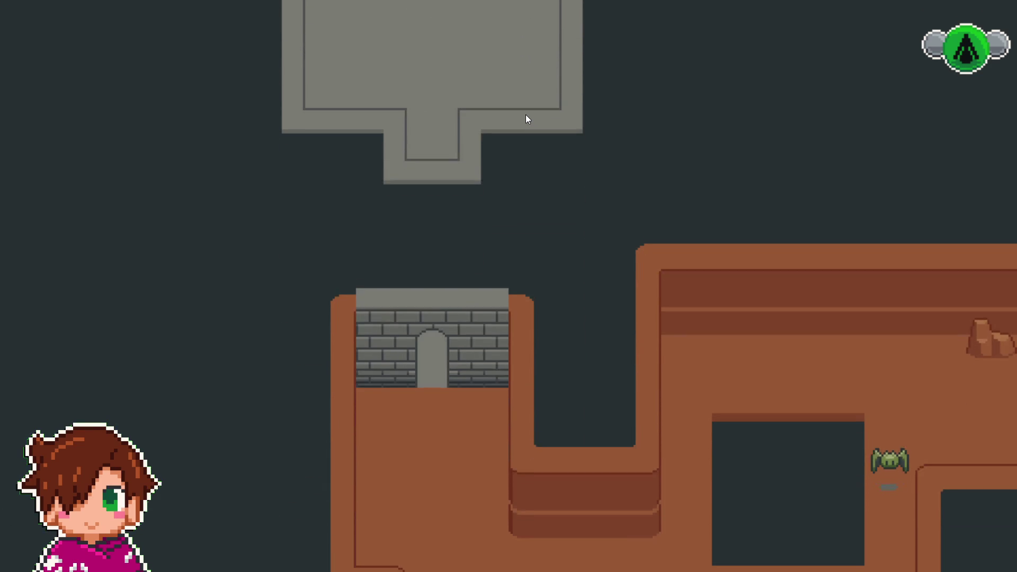
{"action": "key", "text": "Down"}
{"action": "key", "text": "Right"}
{"action": "key", "text": "Left"}
{"action": "key", "text": "Right"}
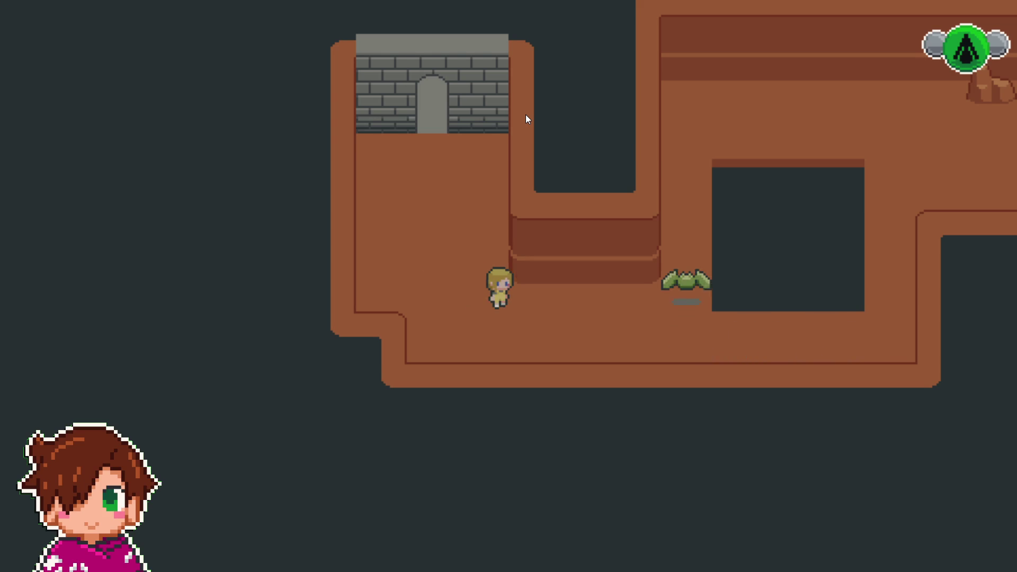
{"action": "key", "text": "Right"}
{"action": "key", "text": "Up"}
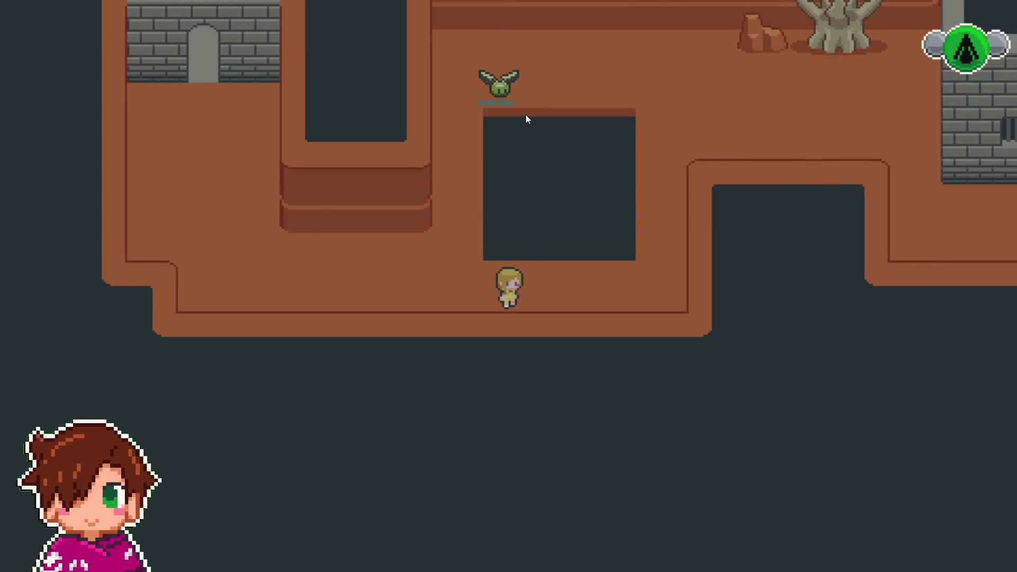
{"action": "key", "text": "Escape"}
{"action": "key", "text": "F4"}
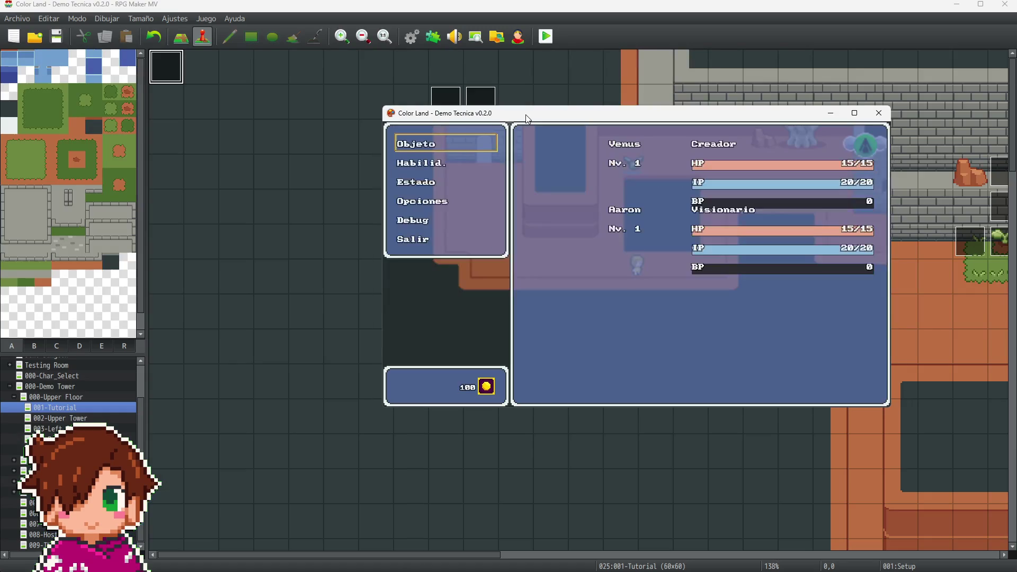
{"action": "left_click", "coordinate": [877, 112]}
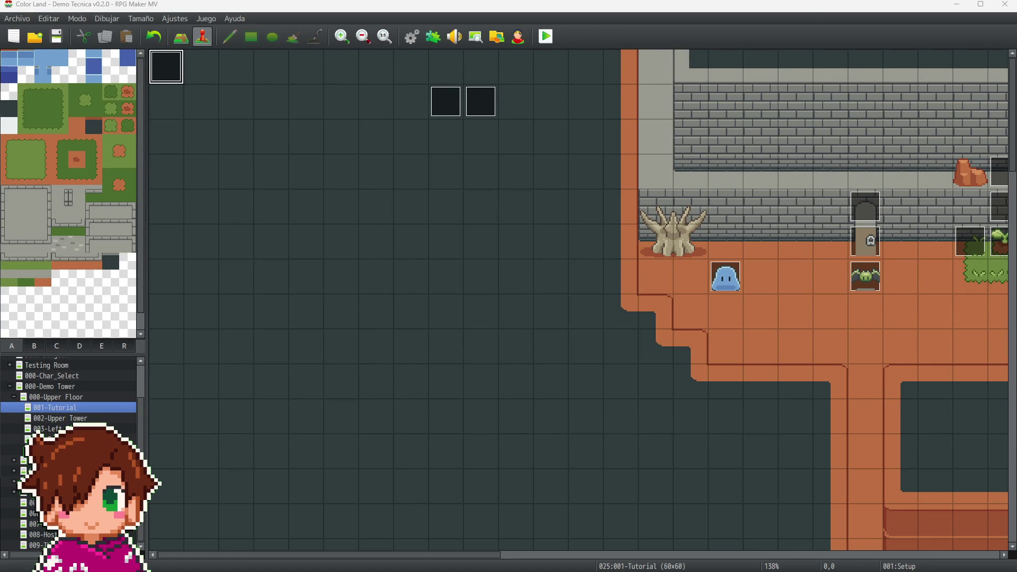
{"action": "key", "text": "Return"}
Step: Change the Setup event's plugin command from Tint set #000000 to Tint set #FFFFFF and close the editor
{"action": "left_click", "coordinate": [573, 232]}
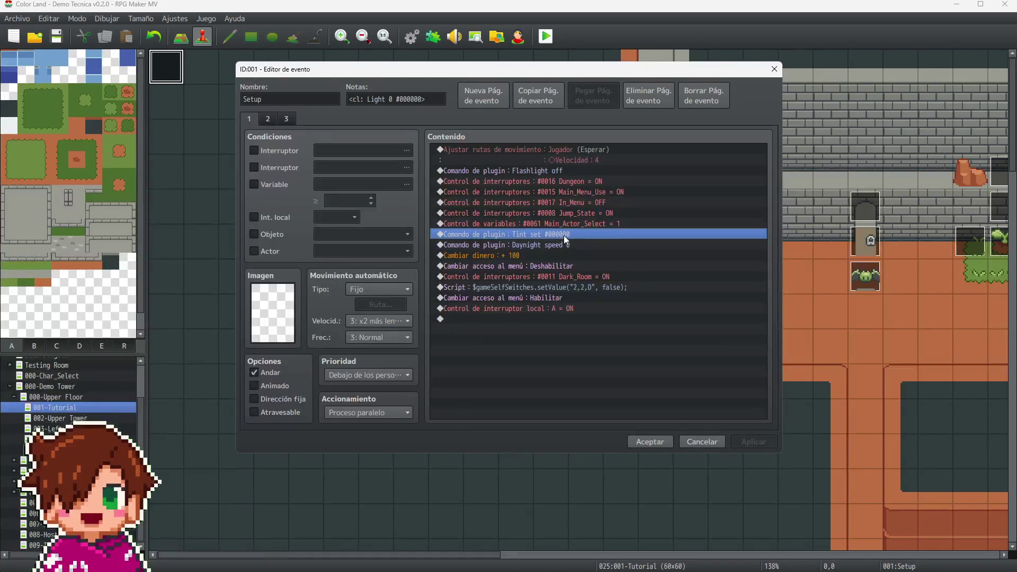
{"action": "double_click", "coordinate": [564, 235]}
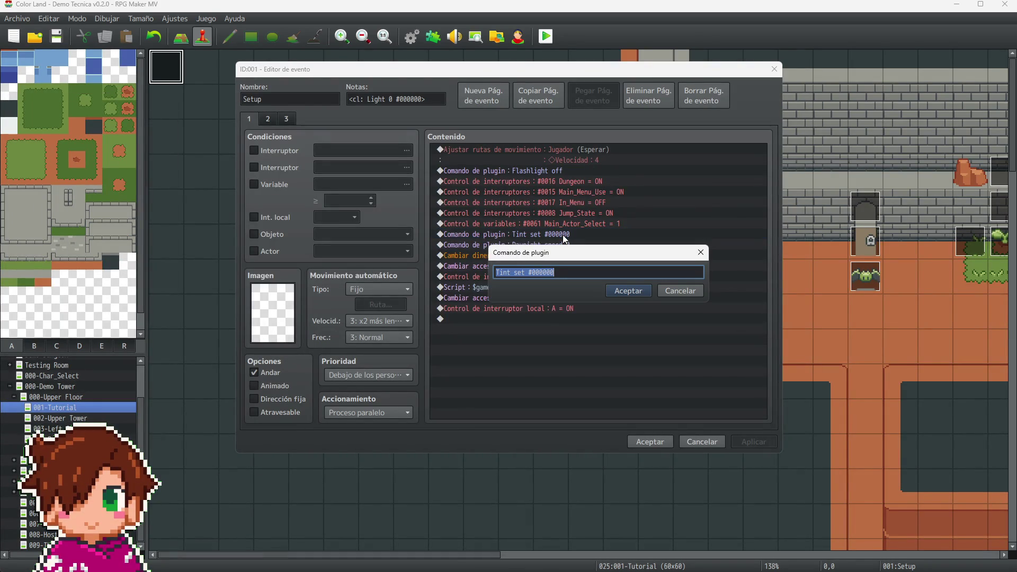
{"action": "left_click", "coordinate": [572, 271]}
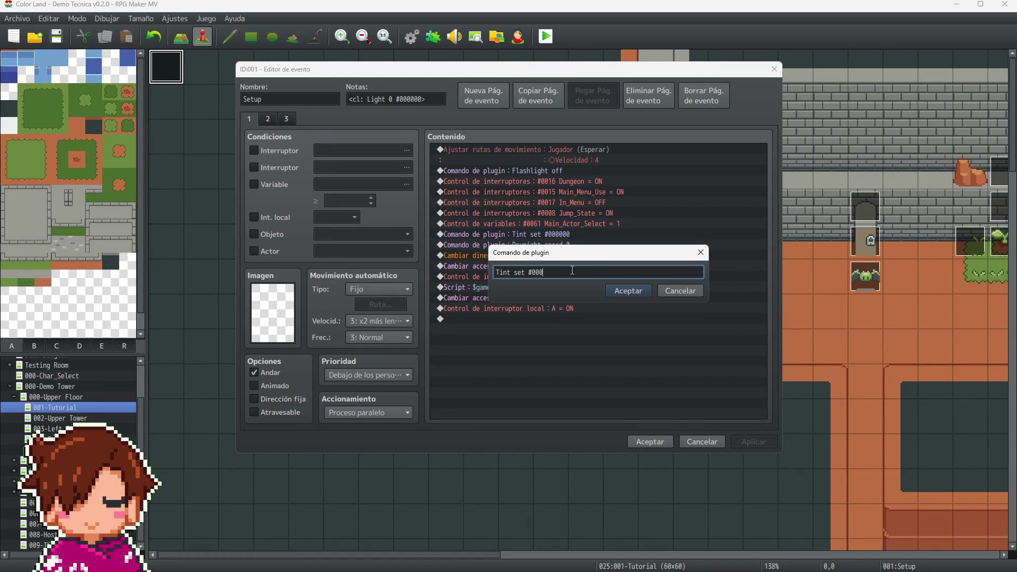
{"action": "key", "text": "BackSpace"}
{"action": "key", "text": "BackSpace"}
{"action": "type", "text": "FFFFFF"}
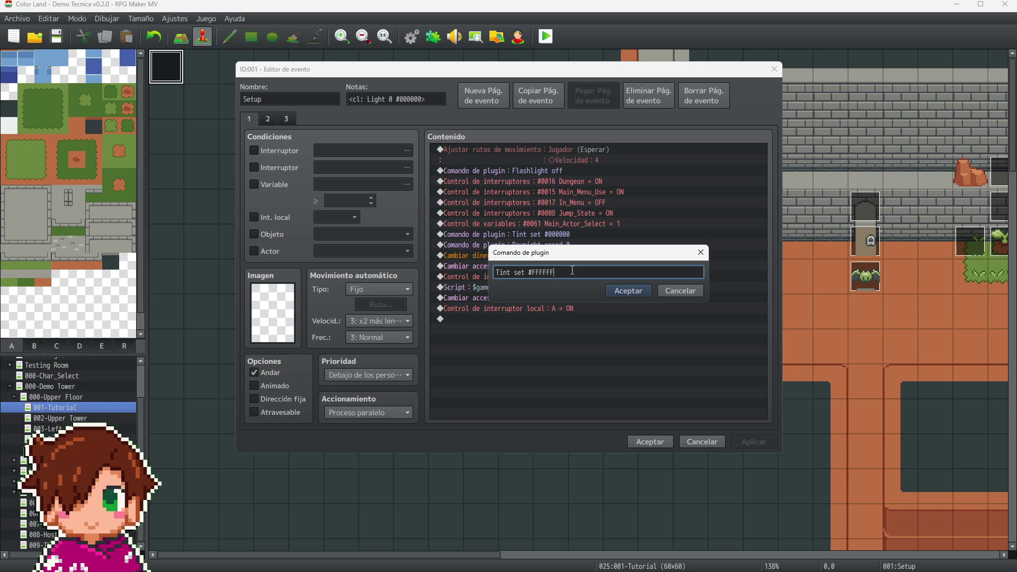
{"action": "left_click", "coordinate": [625, 292]}
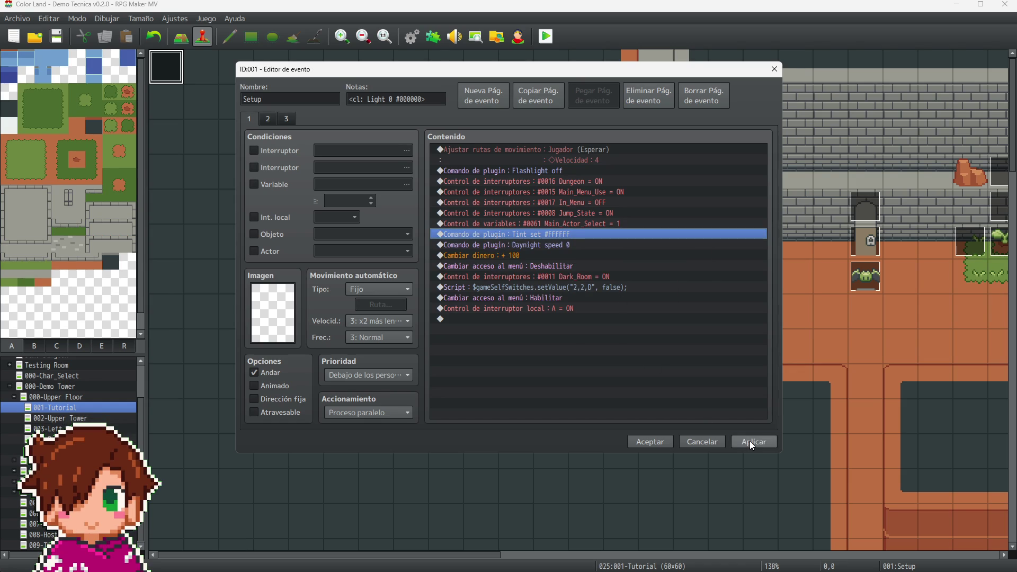
{"action": "left_click", "coordinate": [665, 442]}
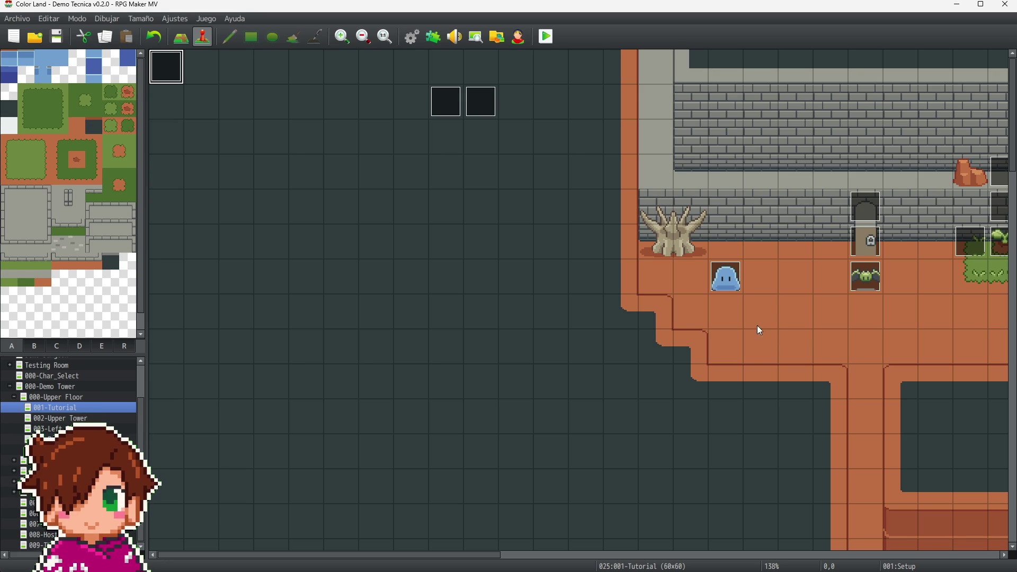
Step: Survey the 001-Tutorial map's layout by scrolling across it
{"action": "left_click", "coordinate": [600, 314]}
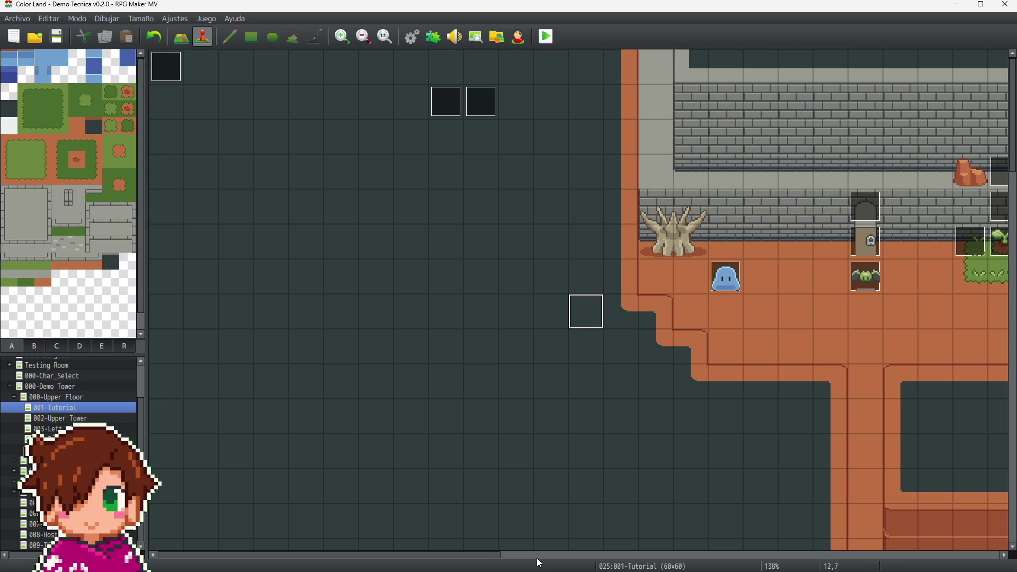
{"action": "left_click_drag", "start_coordinate": [494, 557], "coordinate": [698, 556]}
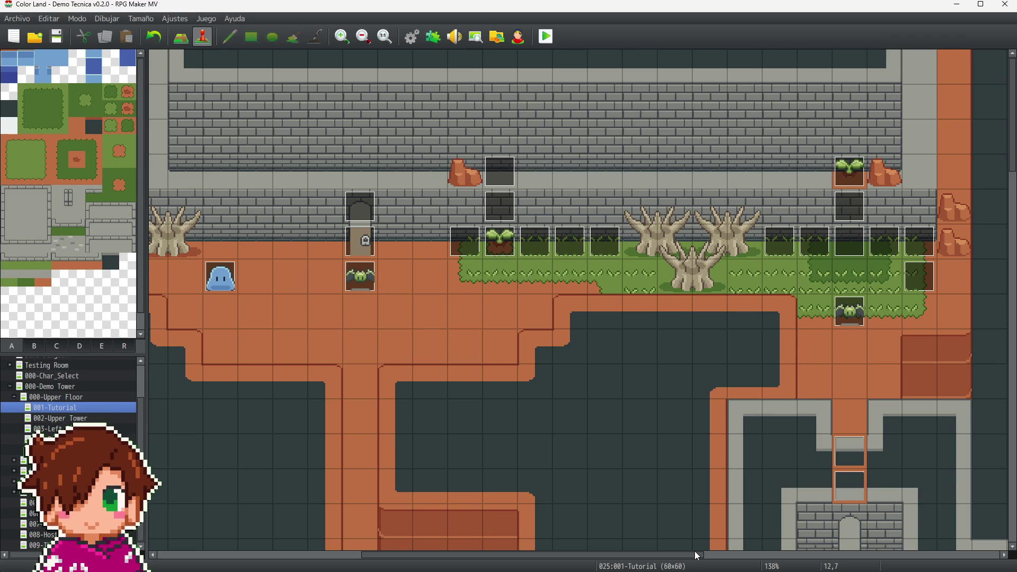
{"action": "scroll", "coordinate": [614, 377], "scroll_direction": "down", "scroll_amount": 3}
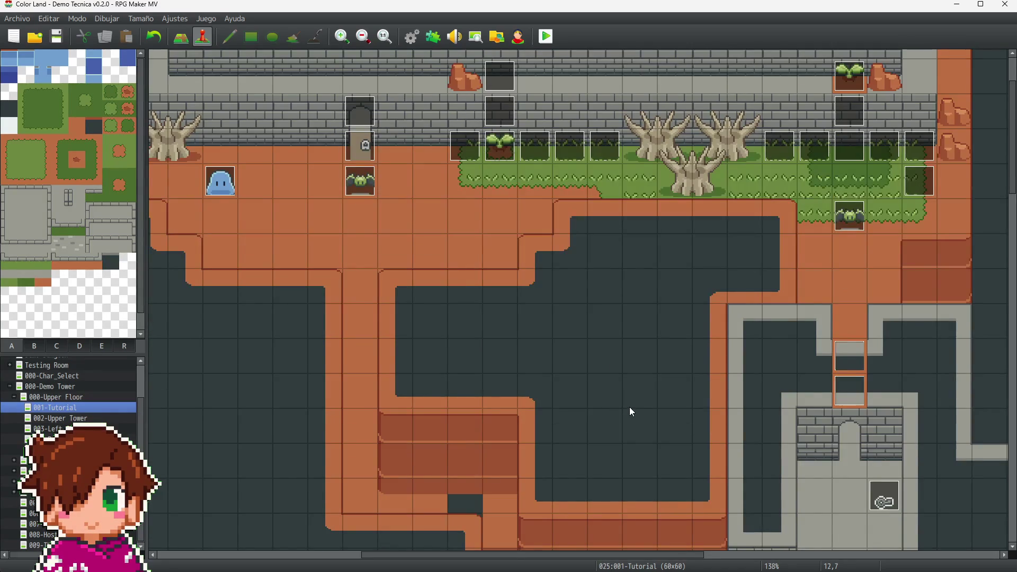
{"action": "scroll", "coordinate": [630, 410], "scroll_direction": "down", "scroll_amount": 4}
{"action": "scroll", "coordinate": [633, 424], "scroll_direction": "down", "scroll_amount": 3}
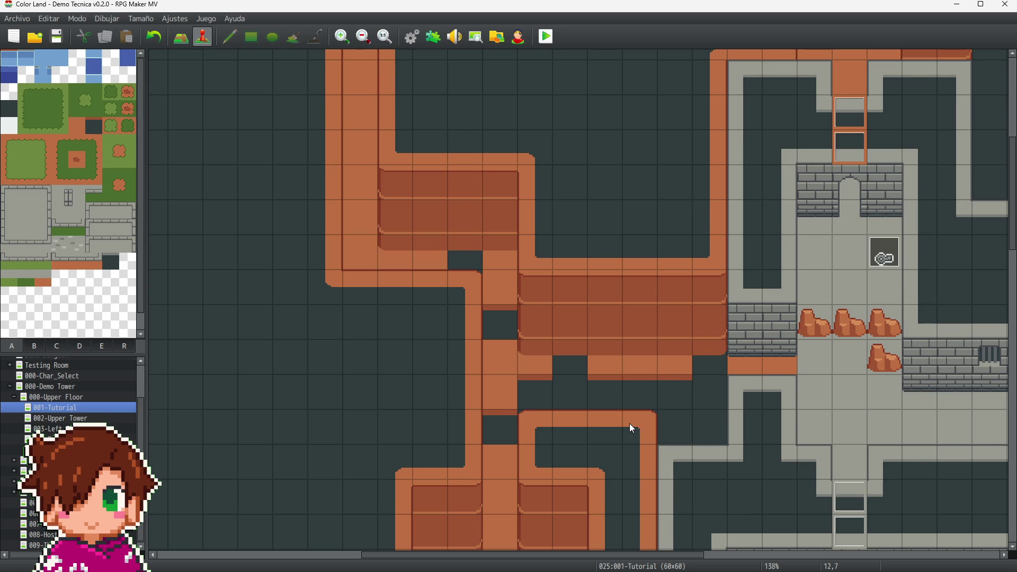
{"action": "scroll", "coordinate": [495, 439], "scroll_direction": "down", "scroll_amount": 1}
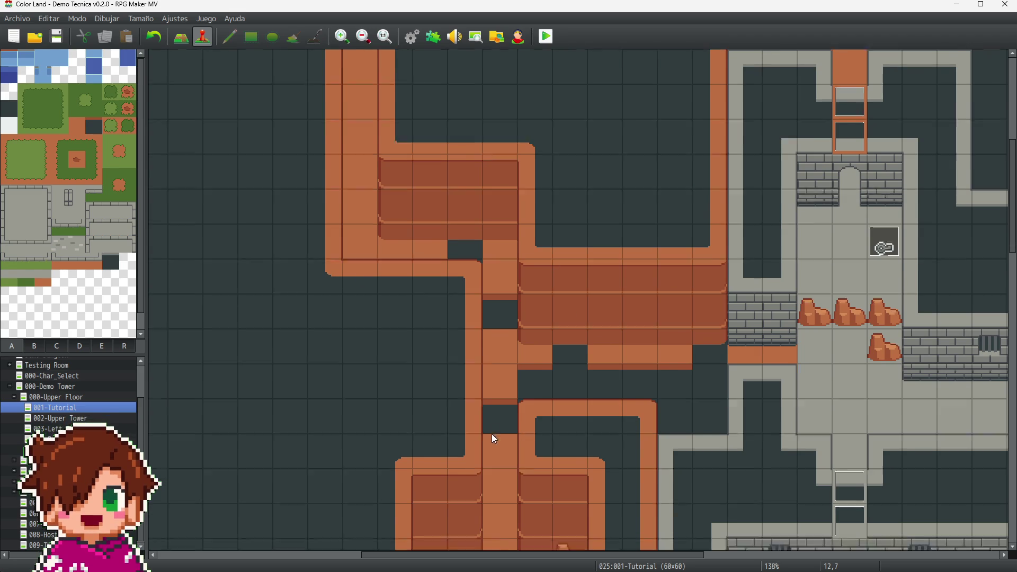
{"action": "scroll", "coordinate": [484, 444], "scroll_direction": "down", "scroll_amount": 15}
{"action": "scroll", "coordinate": [479, 449], "scroll_direction": "down", "scroll_amount": 5}
{"action": "scroll", "coordinate": [478, 449], "scroll_direction": "down", "scroll_amount": 2}
{"action": "scroll", "coordinate": [478, 449], "scroll_direction": "up", "scroll_amount": 4}
{"action": "scroll", "coordinate": [477, 447], "scroll_direction": "up", "scroll_amount": 10}
{"action": "scroll", "coordinate": [476, 448], "scroll_direction": "up", "scroll_amount": 3}
{"action": "scroll", "coordinate": [767, 281], "scroll_direction": "up", "scroll_amount": 2}
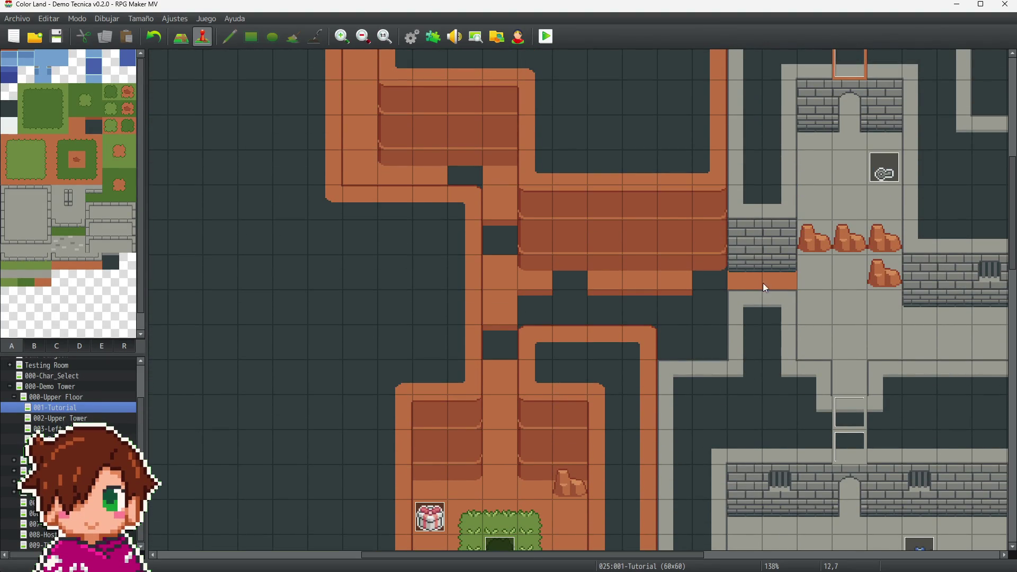
{"action": "scroll", "coordinate": [772, 354], "scroll_direction": "down", "scroll_amount": 11}
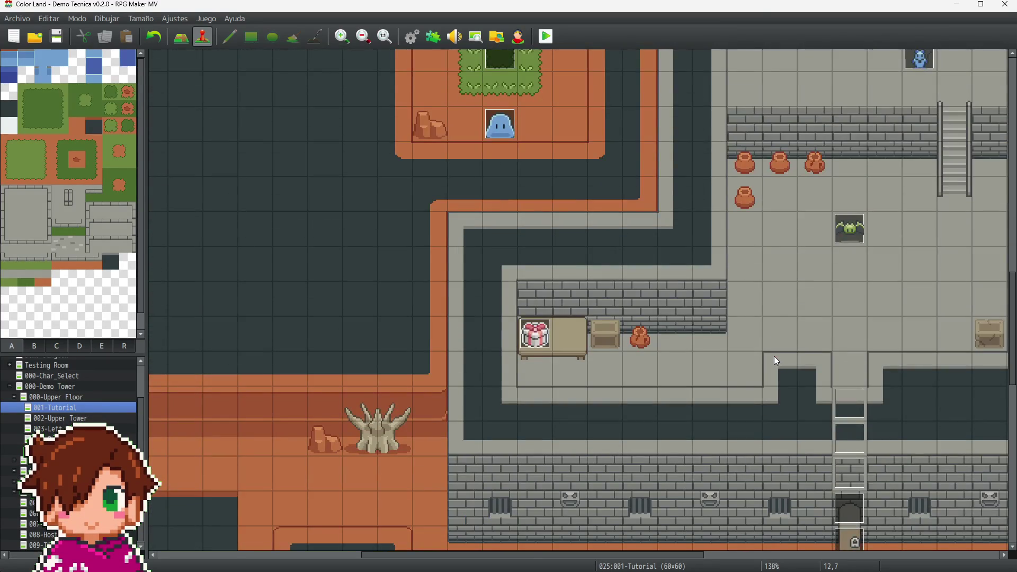
{"action": "scroll", "coordinate": [774, 357], "scroll_direction": "down", "scroll_amount": 1}
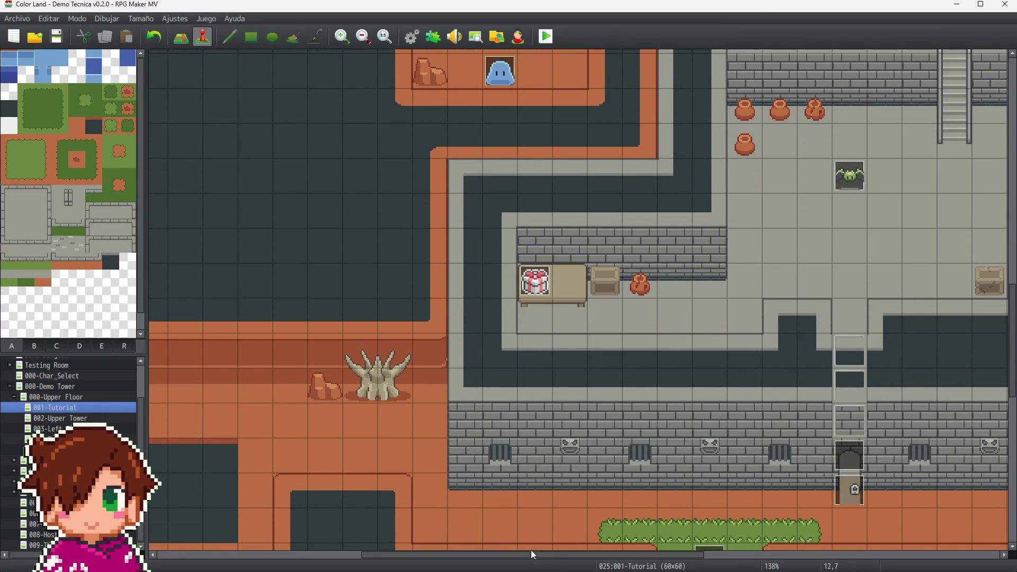
Step: Open the empty 17x13 000-Demo Tower map
{"action": "mouse_move", "coordinate": [532, 555]}
{"action": "left_mouse_down"}
{"action": "mouse_move", "coordinate": [773, 568]}
{"action": "mouse_move", "coordinate": [614, 563]}
{"action": "left_mouse_up"}
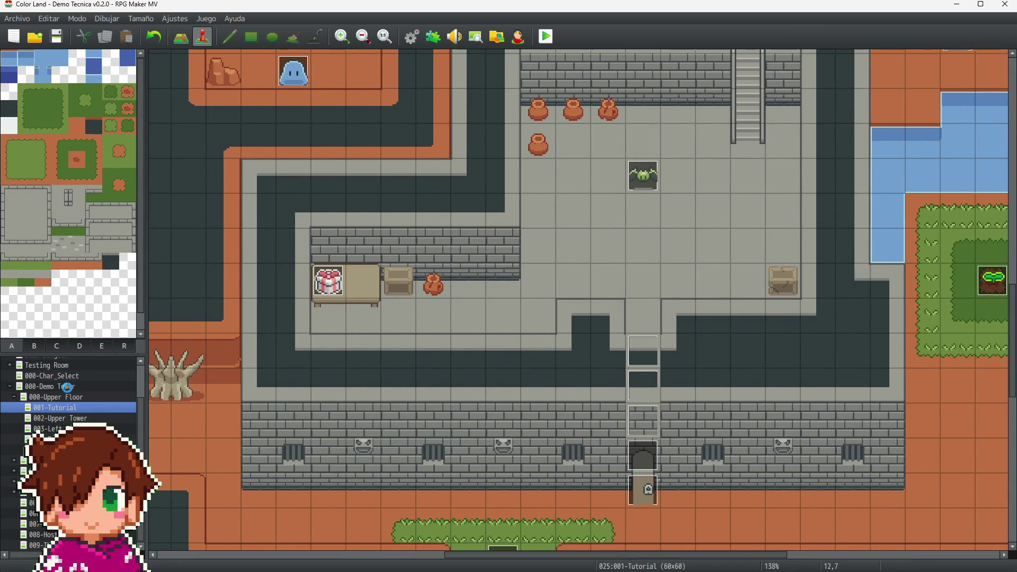
{"action": "left_click", "coordinate": [66, 386]}
{"action": "scroll", "coordinate": [49, 390], "scroll_direction": "up", "scroll_amount": 1}
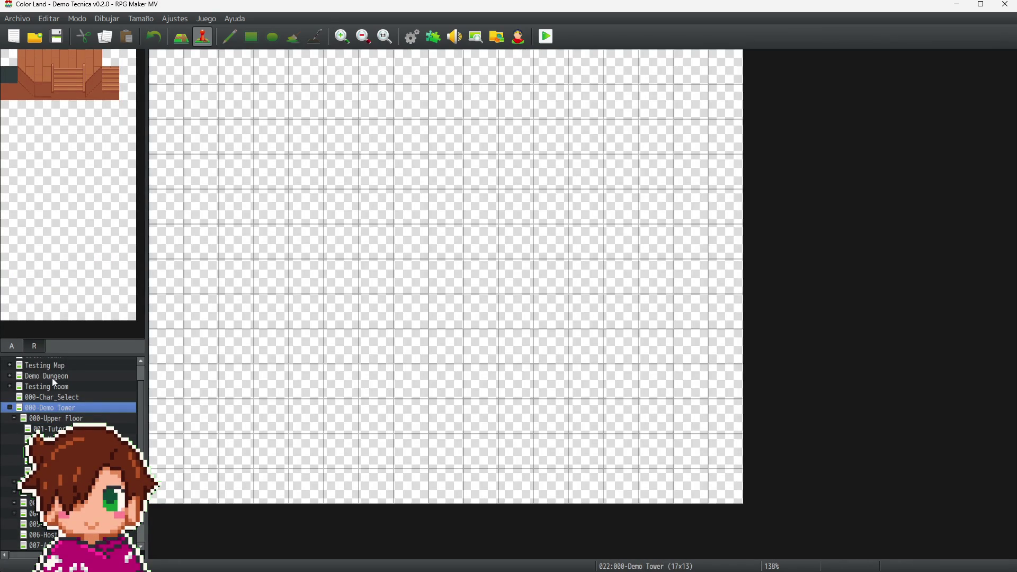
Step: View Demo Dungeon's 1st Floor A and the Testing Room map, selecting event EV010
{"action": "left_click", "coordinate": [52, 377]}
{"action": "left_click", "coordinate": [9, 376]}
{"action": "left_click", "coordinate": [38, 387]}
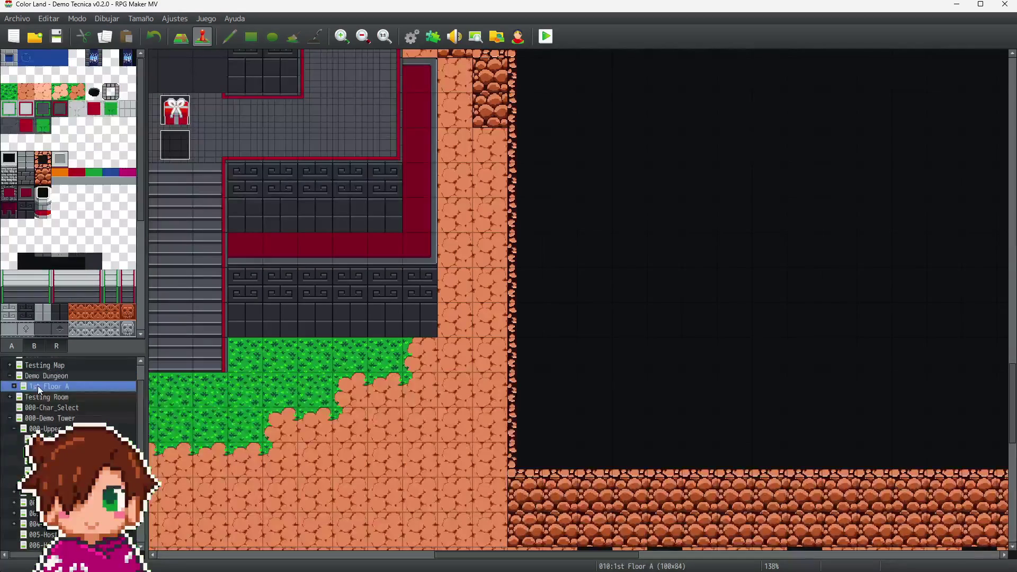
{"action": "left_click", "coordinate": [9, 375]}
{"action": "left_click", "coordinate": [36, 386]}
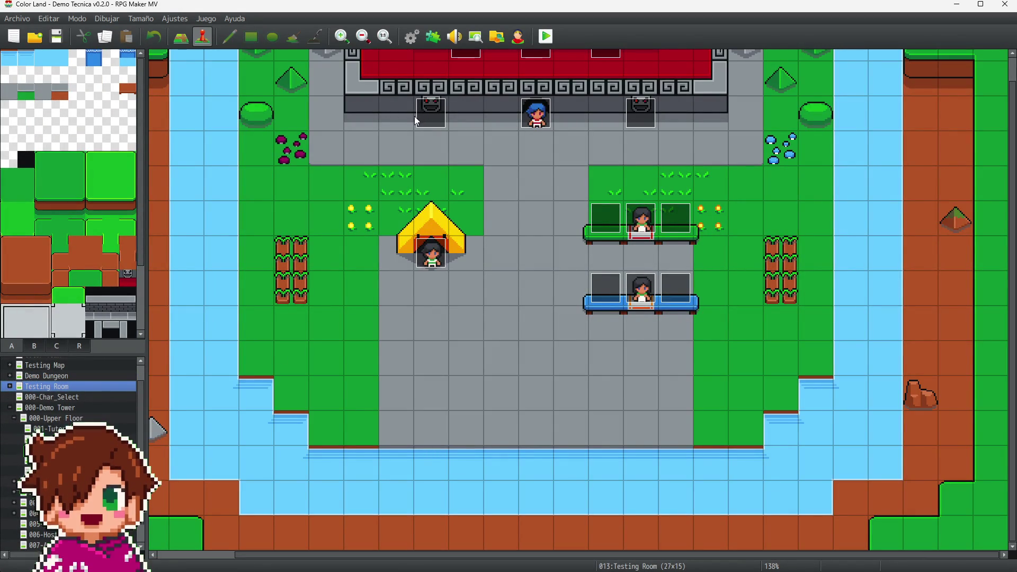
{"action": "left_click", "coordinate": [430, 121]}
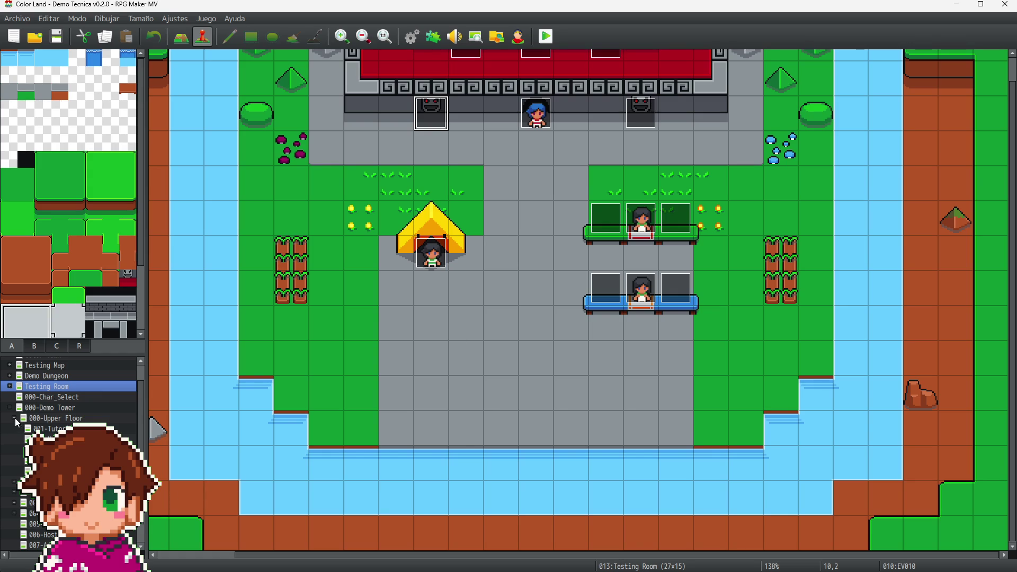
Step: View 002-Upper Tower, then return to 001-Tutorial and select wall event EV058
{"action": "left_click", "coordinate": [53, 439]}
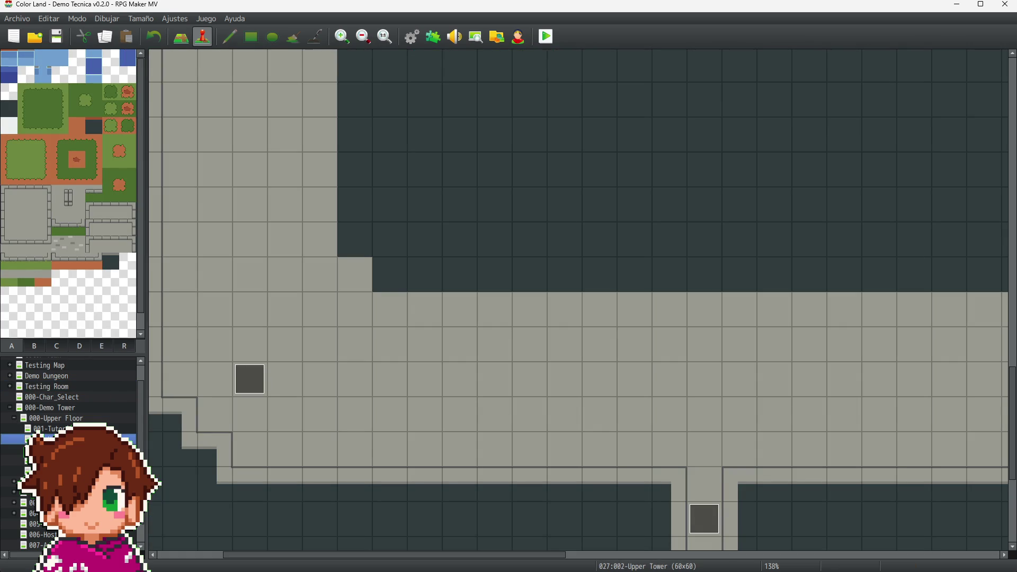
{"action": "left_click", "coordinate": [51, 429]}
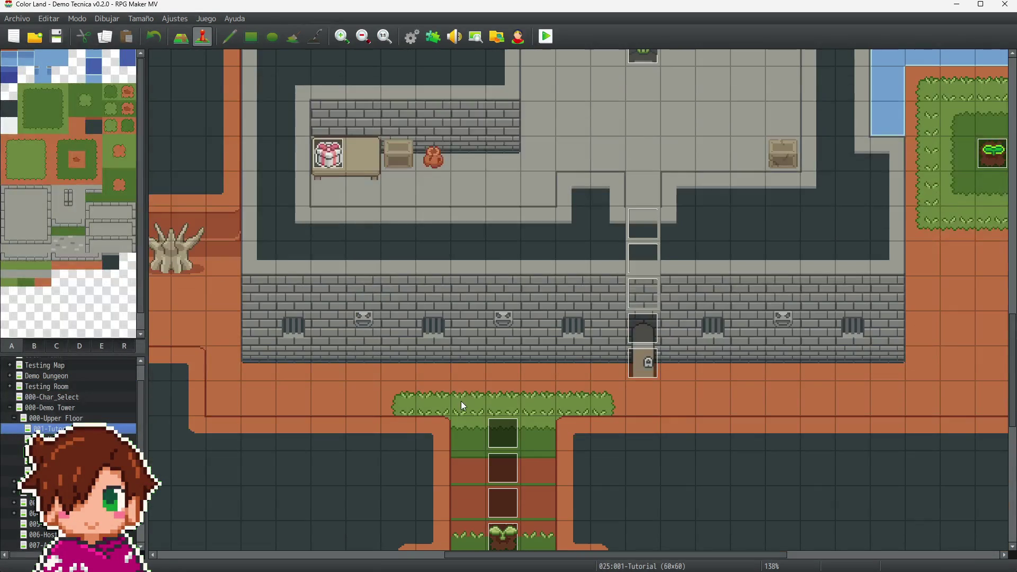
{"action": "left_click", "coordinate": [379, 336]}
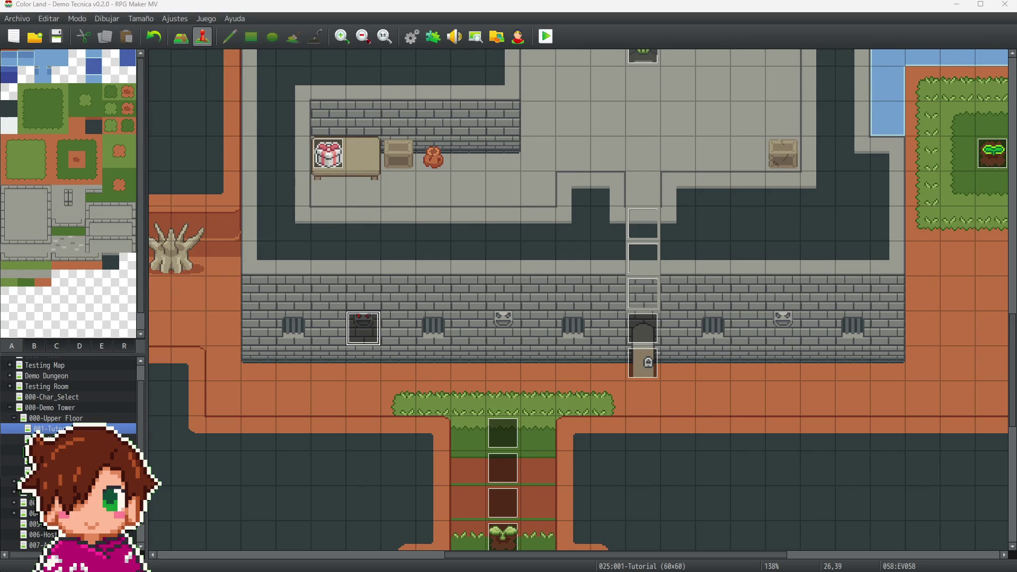
{"action": "key", "text": "Return"}
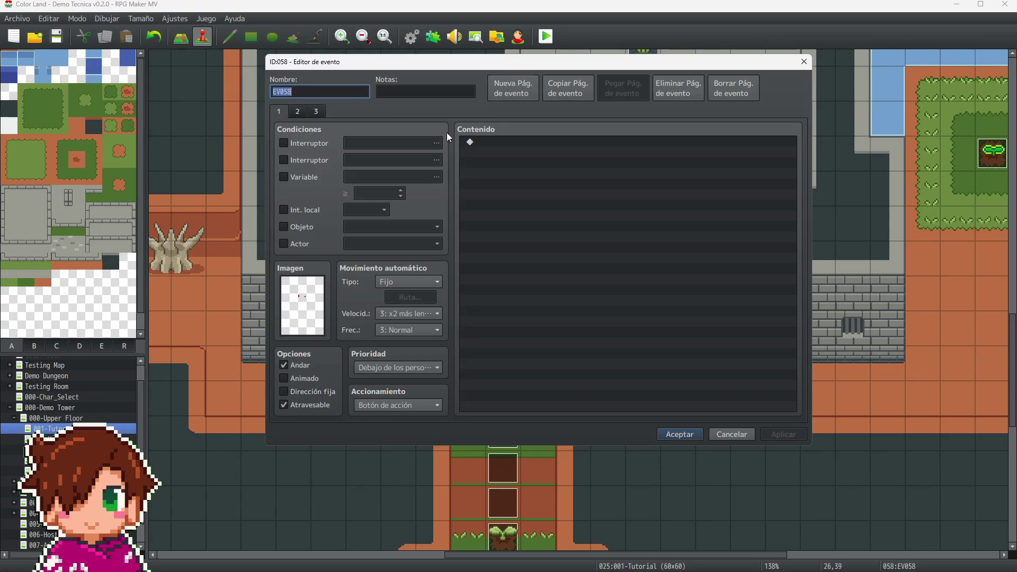
{"action": "left_click", "coordinate": [299, 112]}
{"action": "left_click", "coordinate": [281, 113]}
{"action": "left_click", "coordinate": [299, 111]}
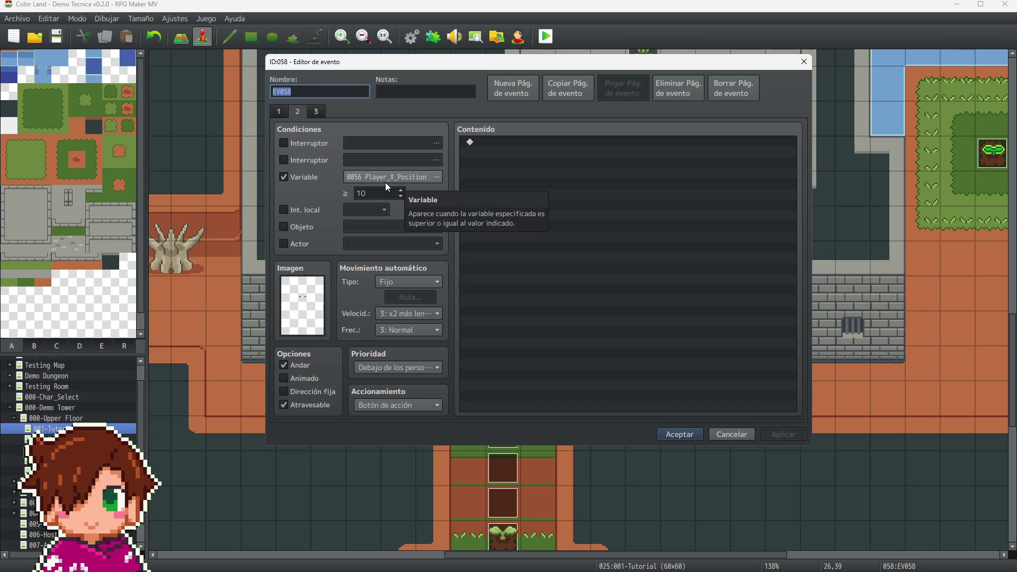
{"action": "left_click", "coordinate": [312, 113]}
{"action": "left_click", "coordinate": [281, 113]}
{"action": "left_click", "coordinate": [297, 111]}
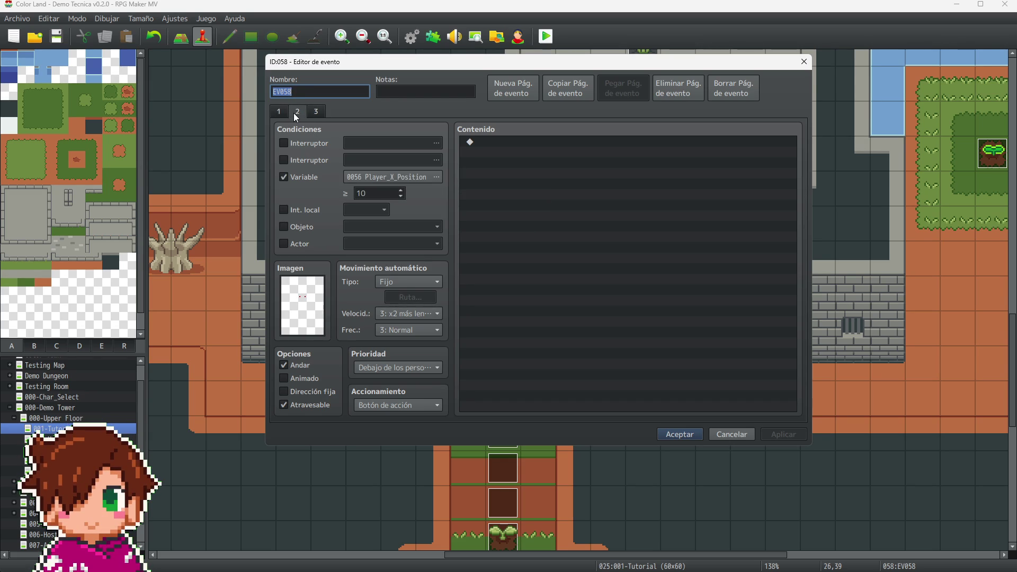
{"action": "left_click", "coordinate": [804, 62]}
{"action": "left_click", "coordinate": [364, 362]}
{"action": "left_click", "coordinate": [366, 365]}
{"action": "left_click", "coordinate": [370, 332]}
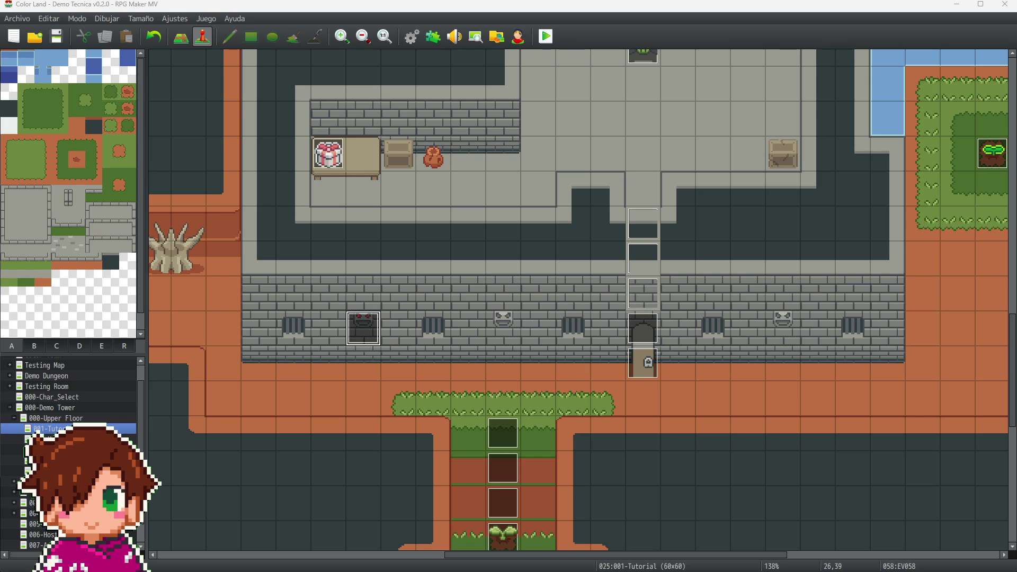
{"action": "double_click", "coordinate": [363, 328]}
{"action": "left_click", "coordinate": [263, 114]}
{"action": "left_click", "coordinate": [341, 196]}
{"action": "type", "text": "26"}
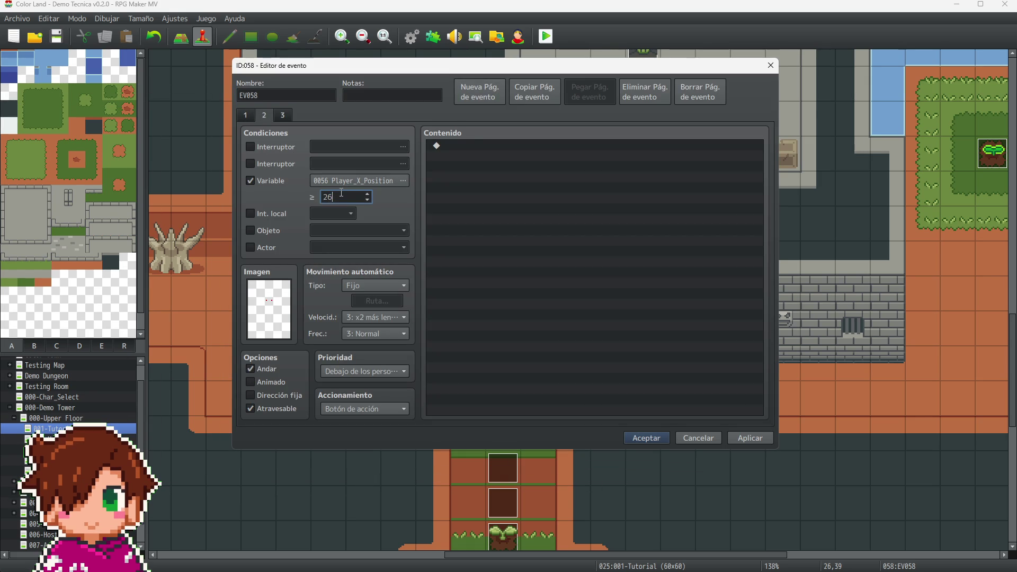
{"action": "left_click", "coordinate": [284, 116]}
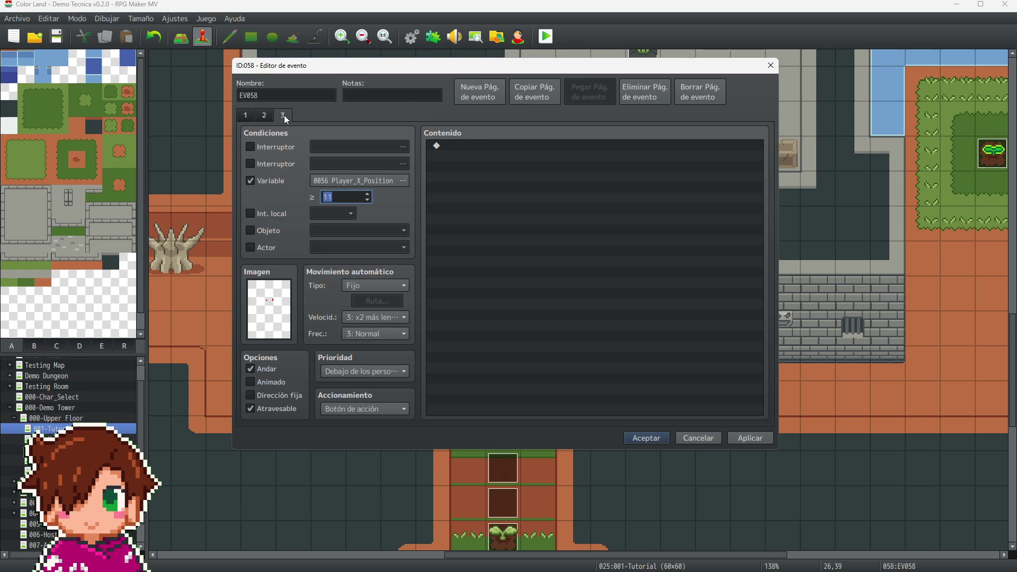
{"action": "left_click", "coordinate": [345, 197]}
{"action": "type", "text": "27"}
{"action": "left_click", "coordinate": [694, 435]}
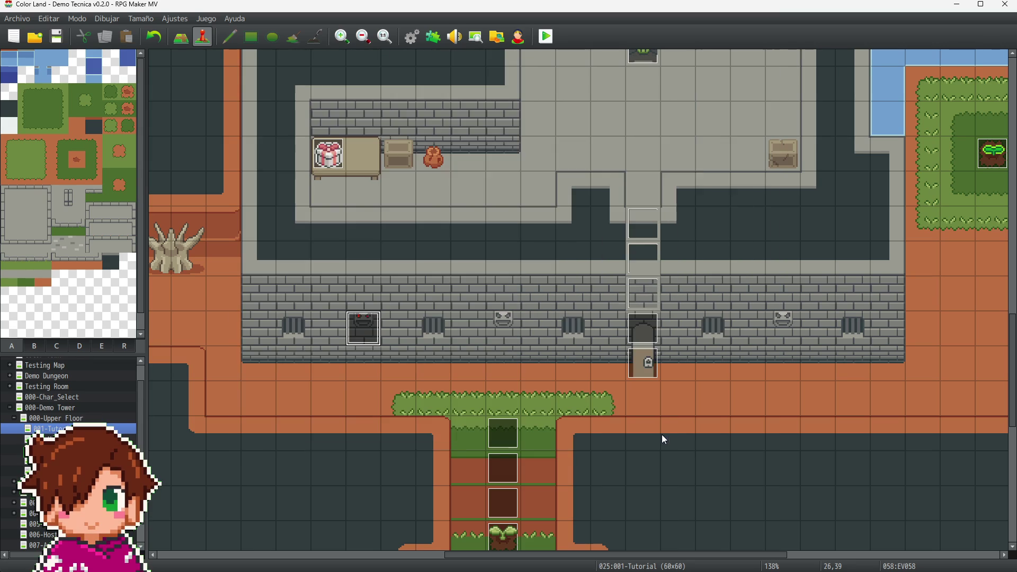
{"action": "left_click", "coordinate": [506, 328]}
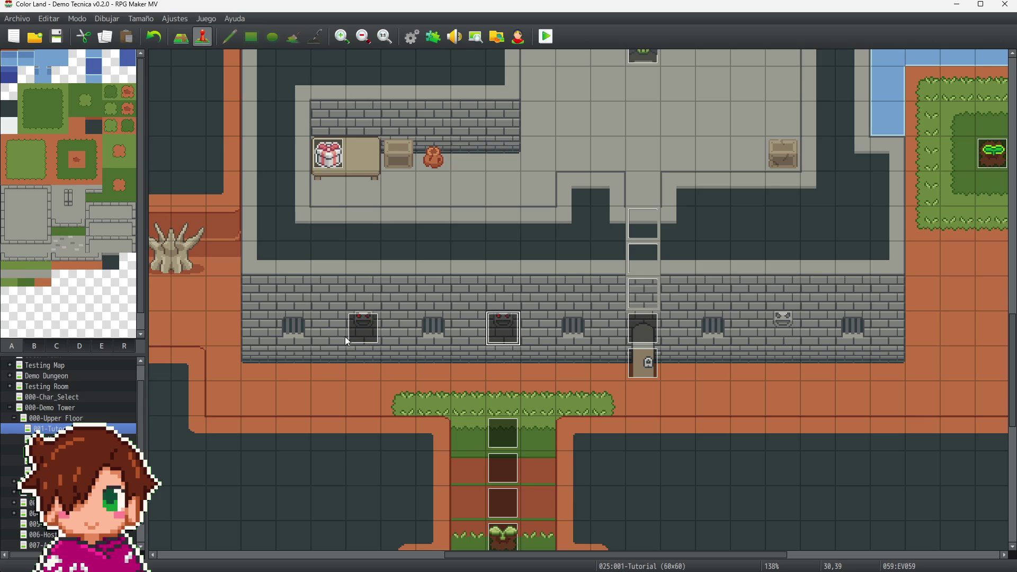
Step: Enter 3031 as event EV059's page 2 variable condition value and confirm
{"action": "left_click", "coordinate": [511, 332]}
{"action": "key", "text": "Return"}
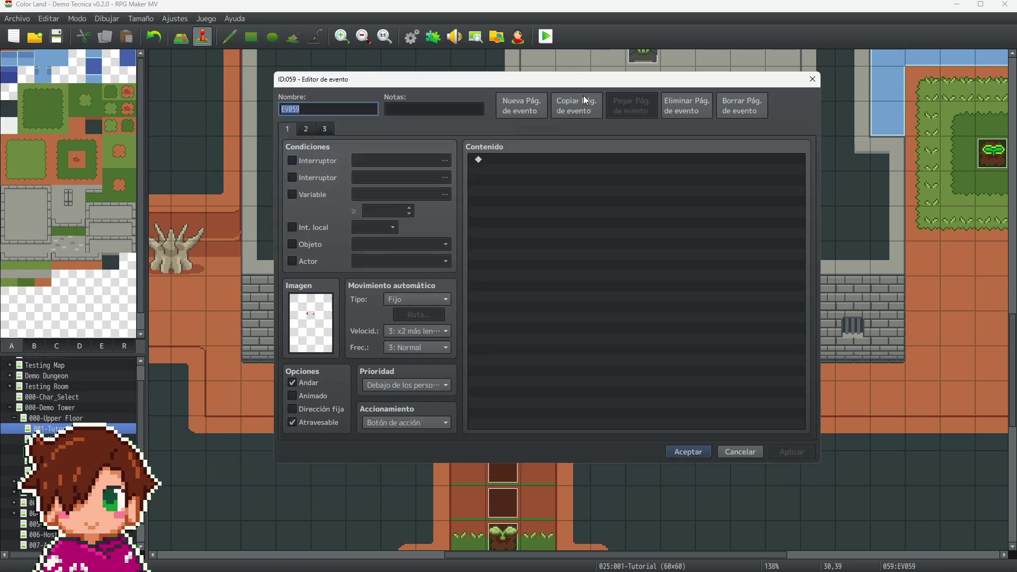
{"action": "left_click", "coordinate": [306, 128]}
{"action": "double_click", "coordinate": [379, 210]}
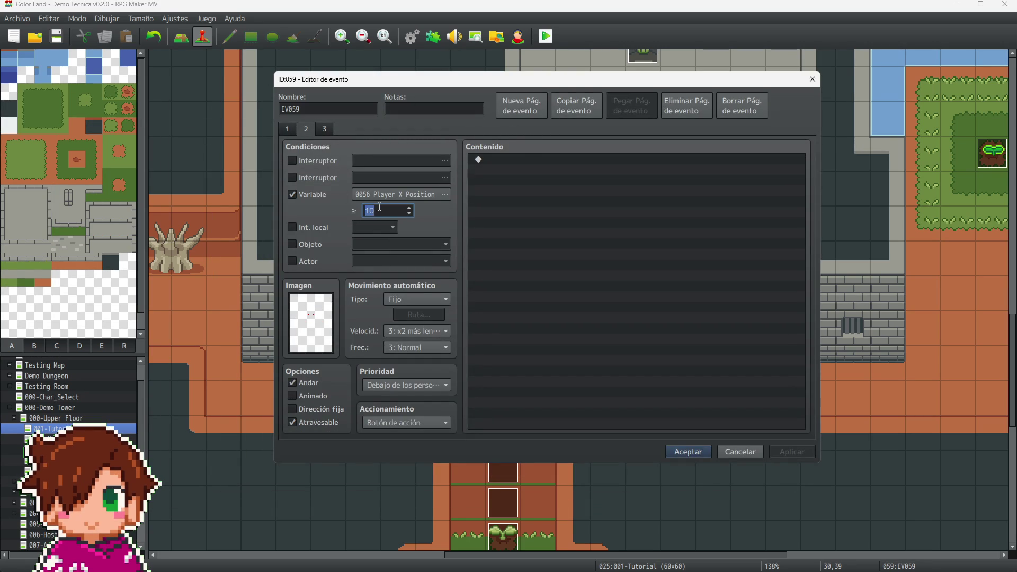
{"action": "type", "text": "30"}
{"action": "type", "text": "31"}
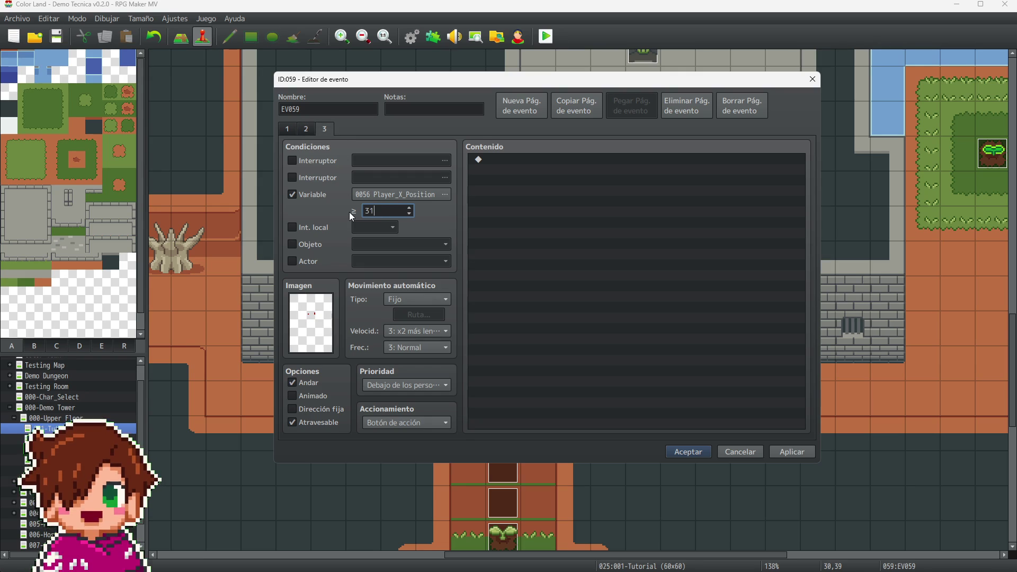
{"action": "left_click", "coordinate": [688, 451]}
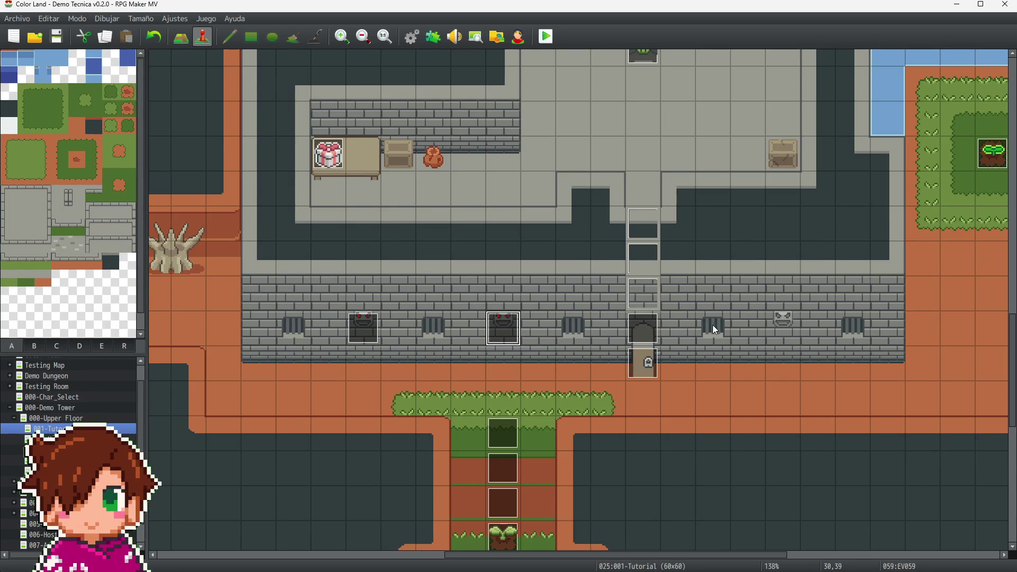
Step: Set event EV060's Player_X_Position condition to ≥ 38 on page 2 and ≥ 39 on page 3
{"action": "left_click", "coordinate": [783, 320]}
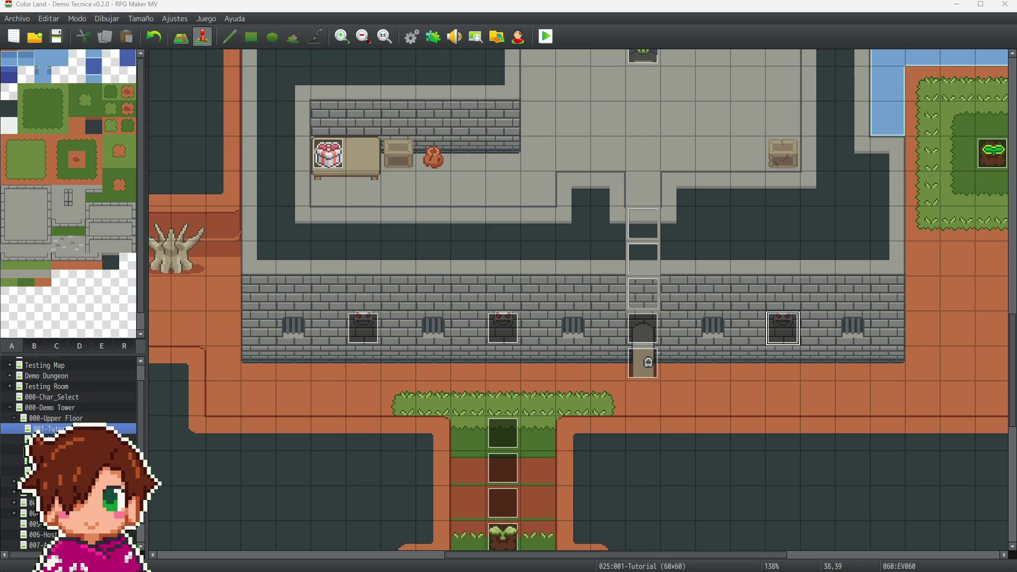
{"action": "key", "text": "Return"}
{"action": "left_click", "coordinate": [333, 161]}
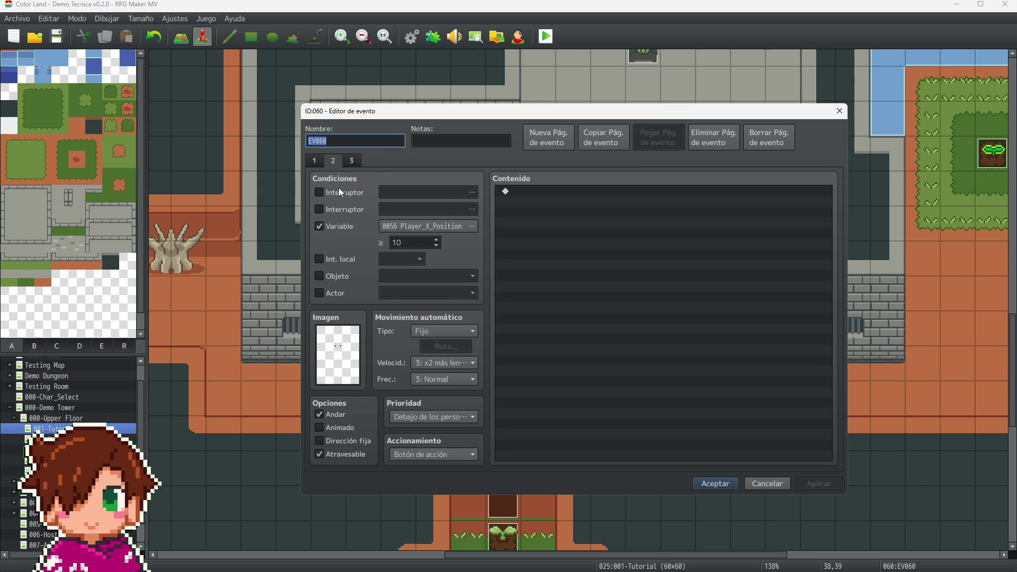
{"action": "double_click", "coordinate": [411, 243]}
{"action": "type", "text": "38"}
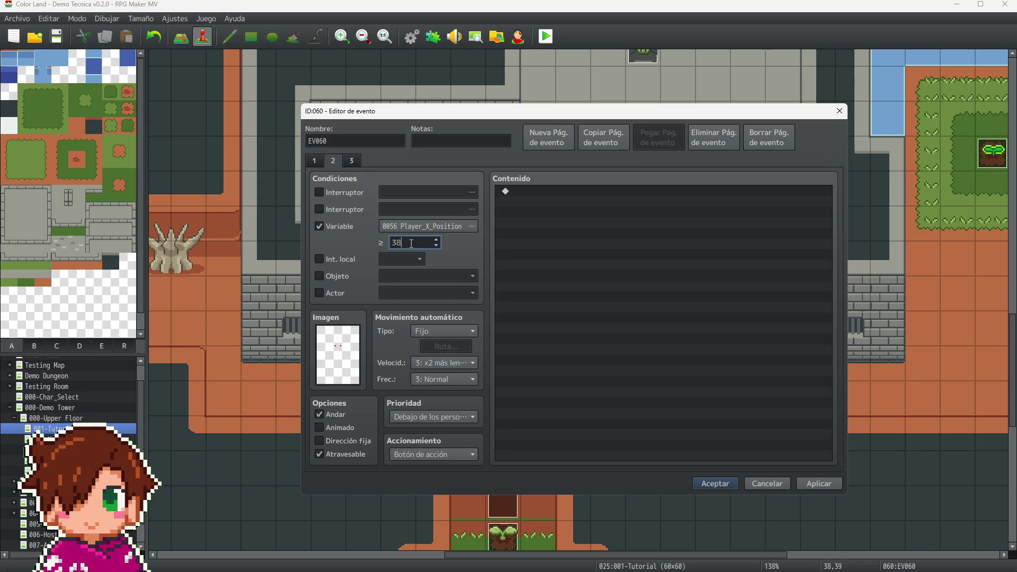
{"action": "left_click", "coordinate": [354, 163]}
{"action": "double_click", "coordinate": [402, 242]}
{"action": "left_click", "coordinate": [728, 488]}
{"action": "scroll", "coordinate": [732, 430], "scroll_direction": "up", "scroll_amount": 5}
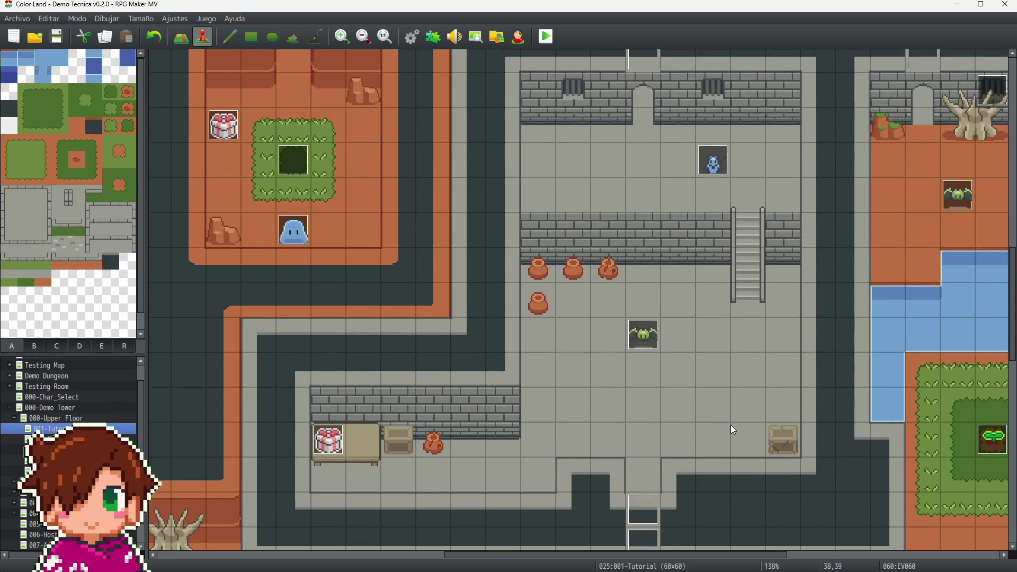
{"action": "scroll", "coordinate": [733, 430], "scroll_direction": "up", "scroll_amount": 10}
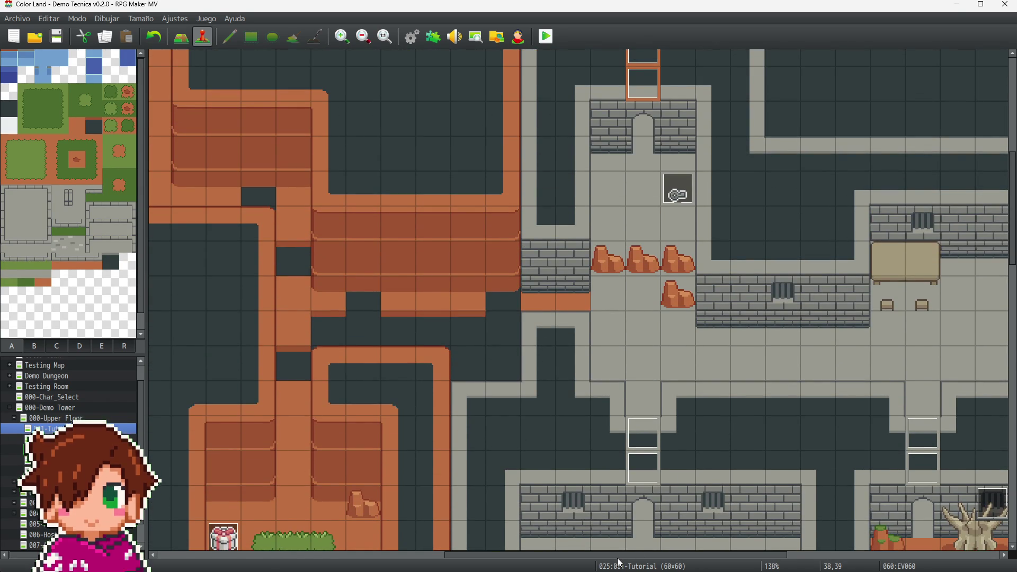
{"action": "scroll", "coordinate": [740, 556], "scroll_direction": "right", "scroll_amount": 7}
{"action": "scroll", "coordinate": [743, 556], "scroll_direction": "right", "scroll_amount": 1}
{"action": "scroll", "coordinate": [660, 433], "scroll_direction": "down", "scroll_amount": 5}
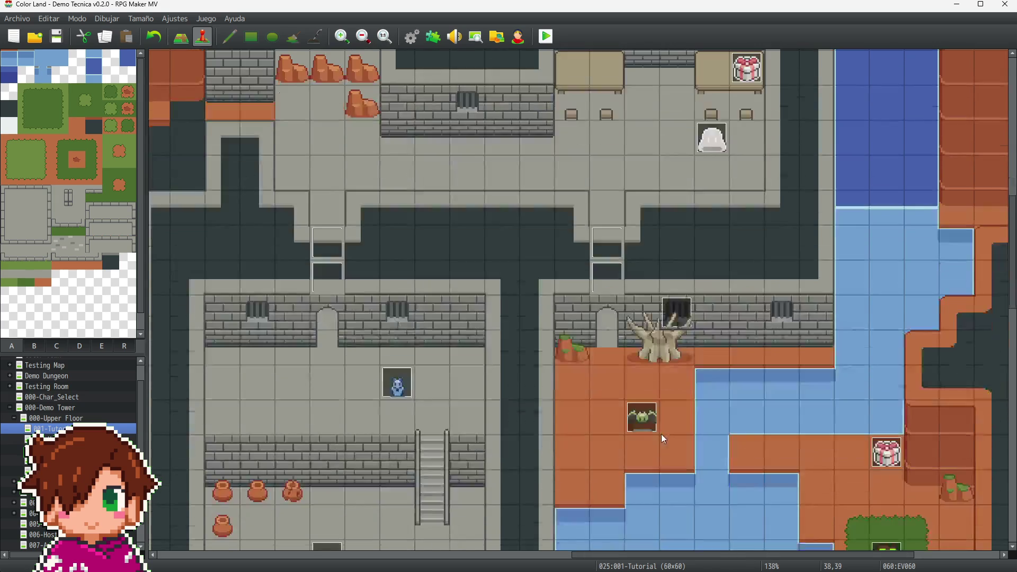
{"action": "scroll", "coordinate": [665, 437], "scroll_direction": "up", "scroll_amount": 6}
{"action": "scroll", "coordinate": [660, 449], "scroll_direction": "up", "scroll_amount": 5}
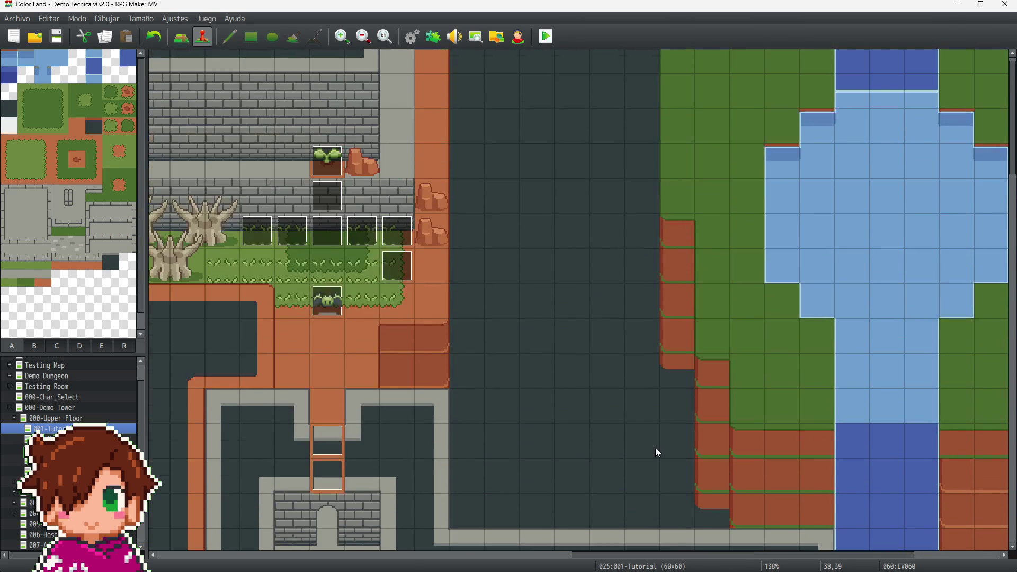
{"action": "scroll", "coordinate": [665, 560], "scroll_direction": "left", "scroll_amount": 15}
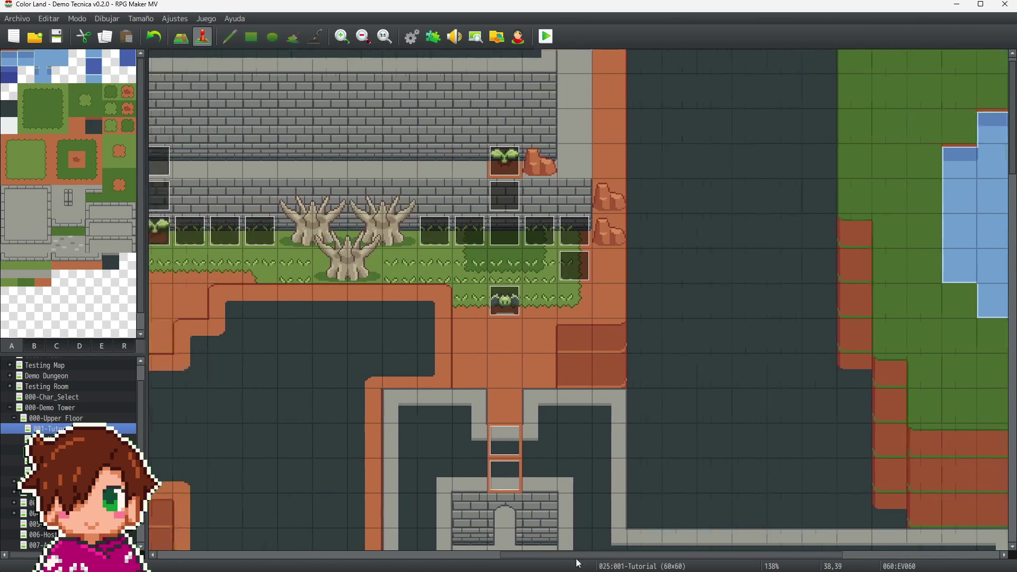
{"action": "scroll", "coordinate": [479, 407], "scroll_direction": "down", "scroll_amount": 12}
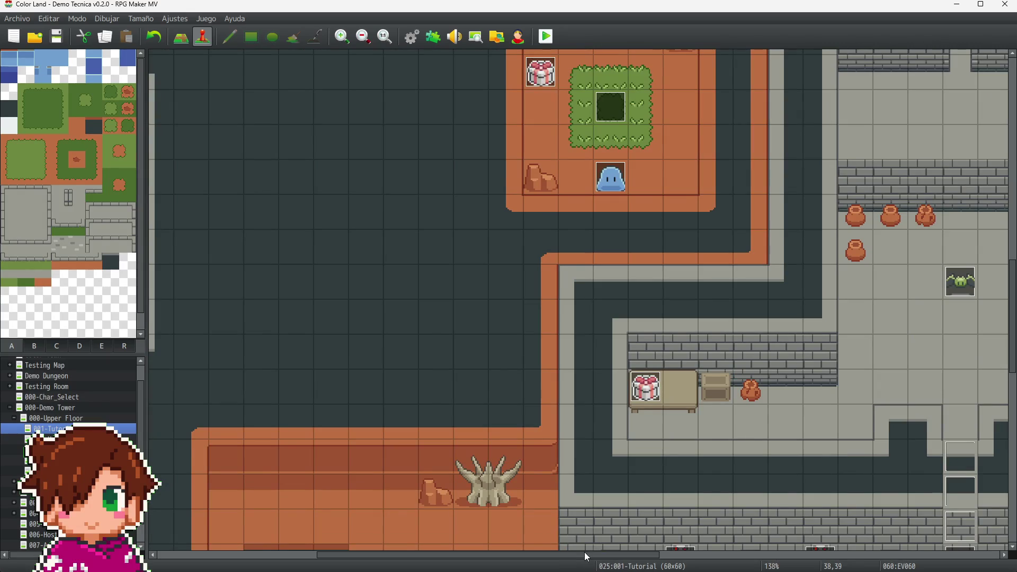
{"action": "scroll", "coordinate": [438, 551], "scroll_direction": "left", "scroll_amount": 6}
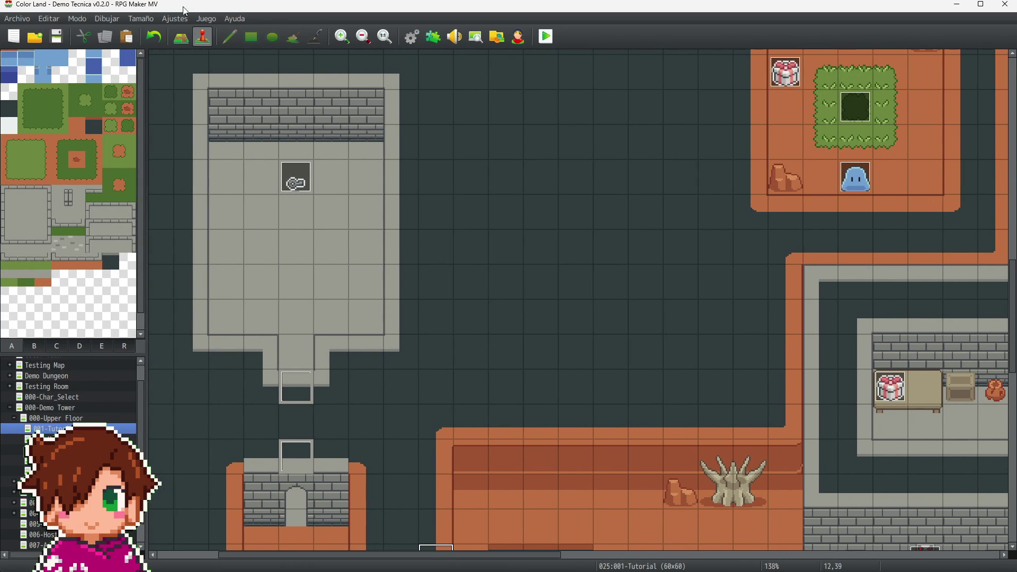
{"action": "scroll", "coordinate": [722, 306], "scroll_direction": "down", "scroll_amount": 4}
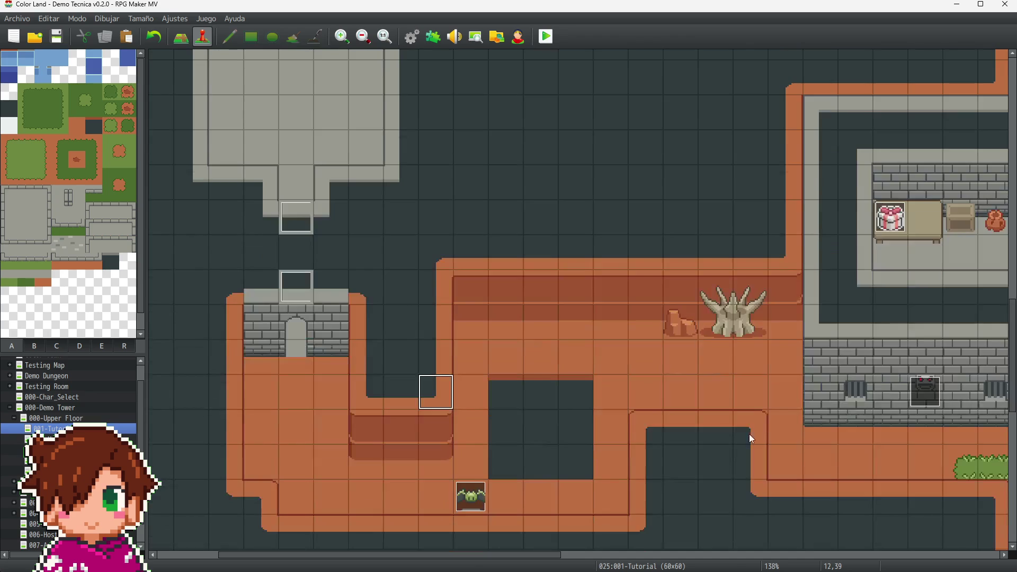
{"action": "left_click_drag", "start_coordinate": [561, 556], "coordinate": [675, 556]}
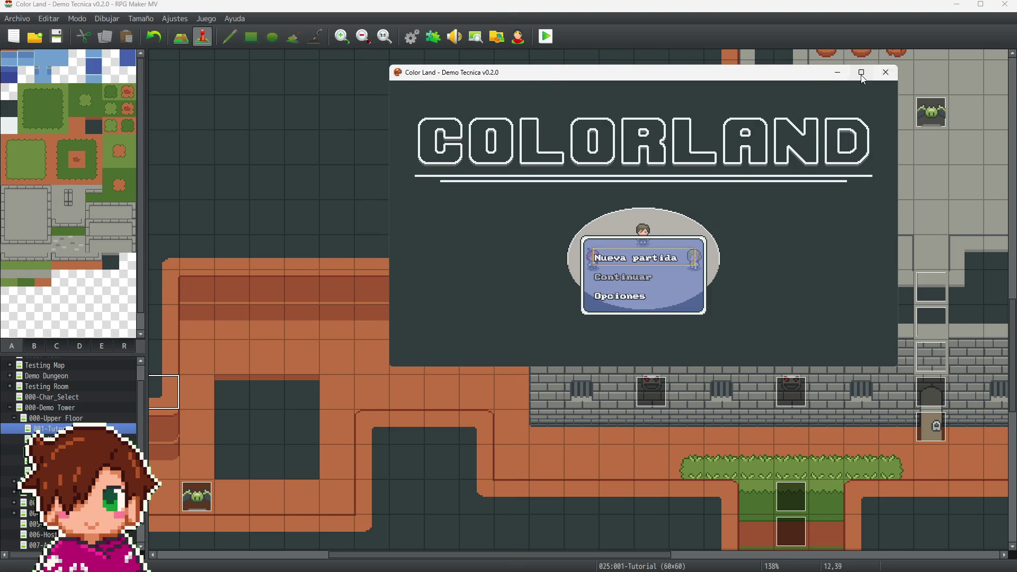
Step: Maximize the playtest, start Nueva partida, and walk the player along the brick wall
{"action": "left_click", "coordinate": [861, 73]}
{"action": "key", "text": "Return"}
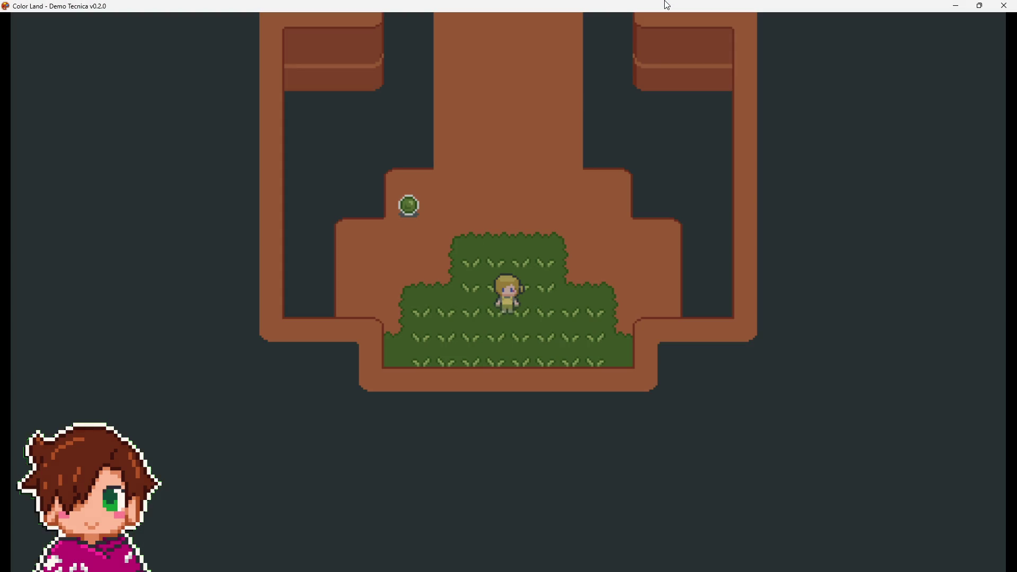
{"action": "key", "text": "Up"}
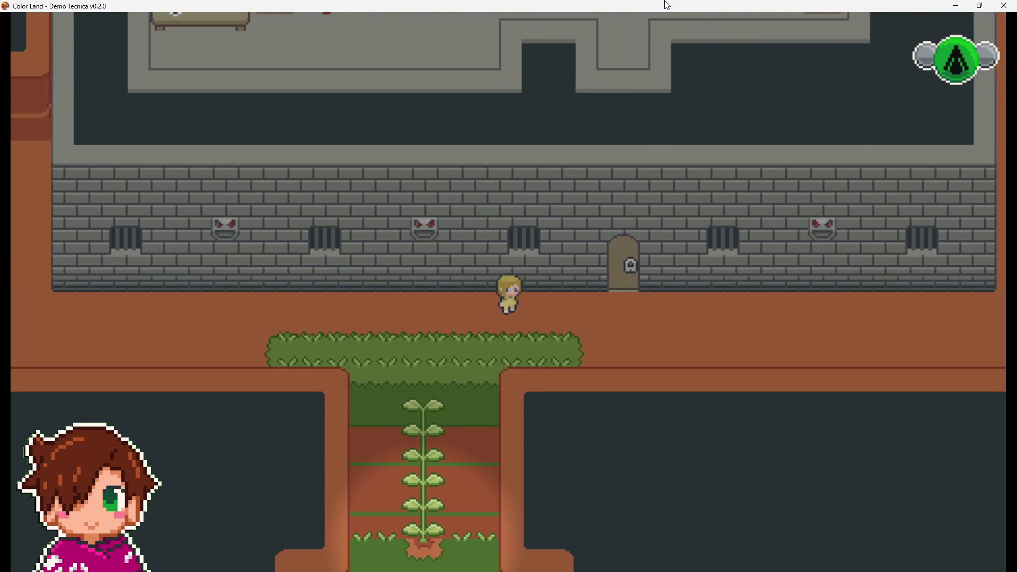
{"action": "key", "text": "Right"}
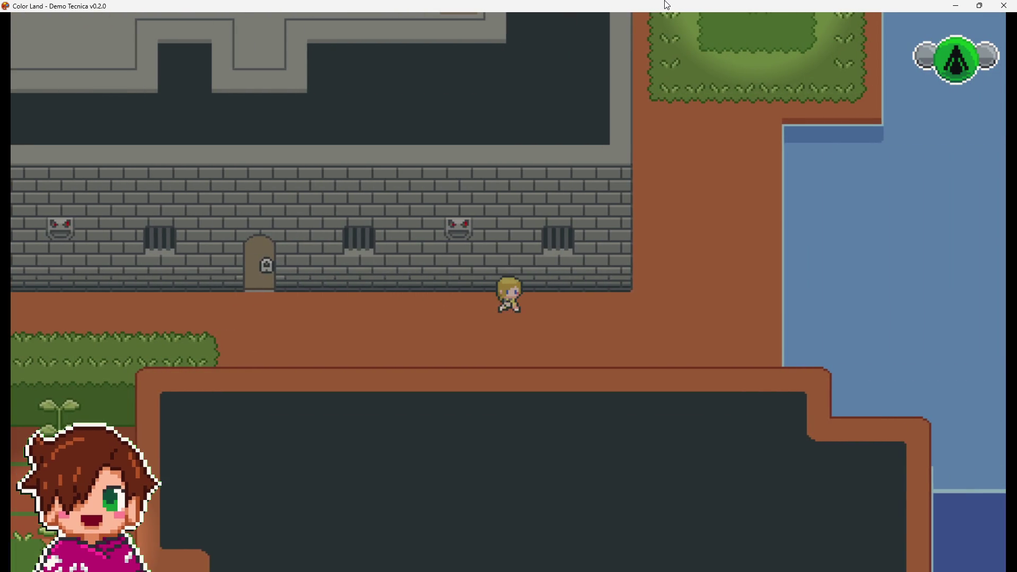
{"action": "key", "text": "Left"}
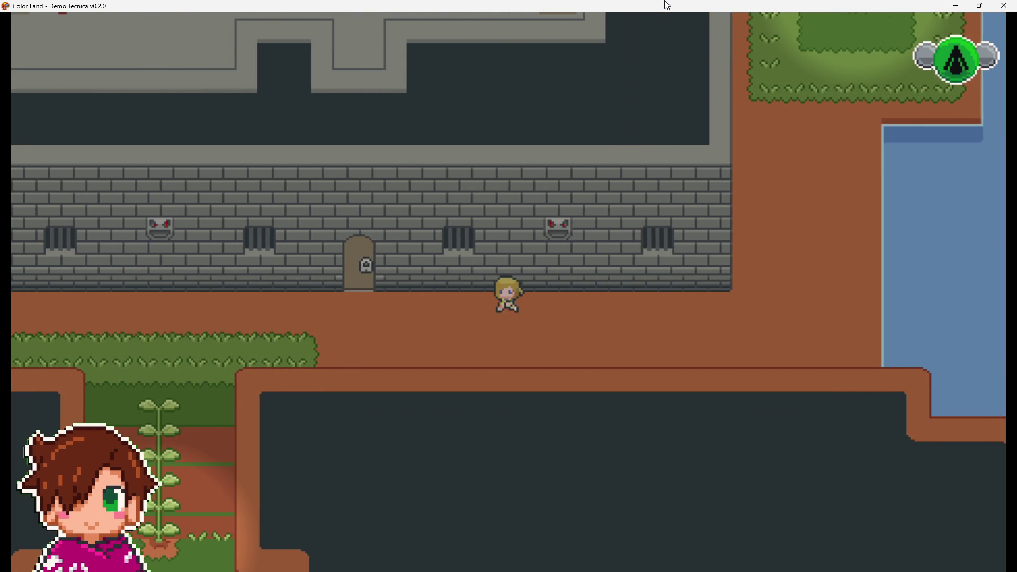
{"action": "key", "text": "Left"}
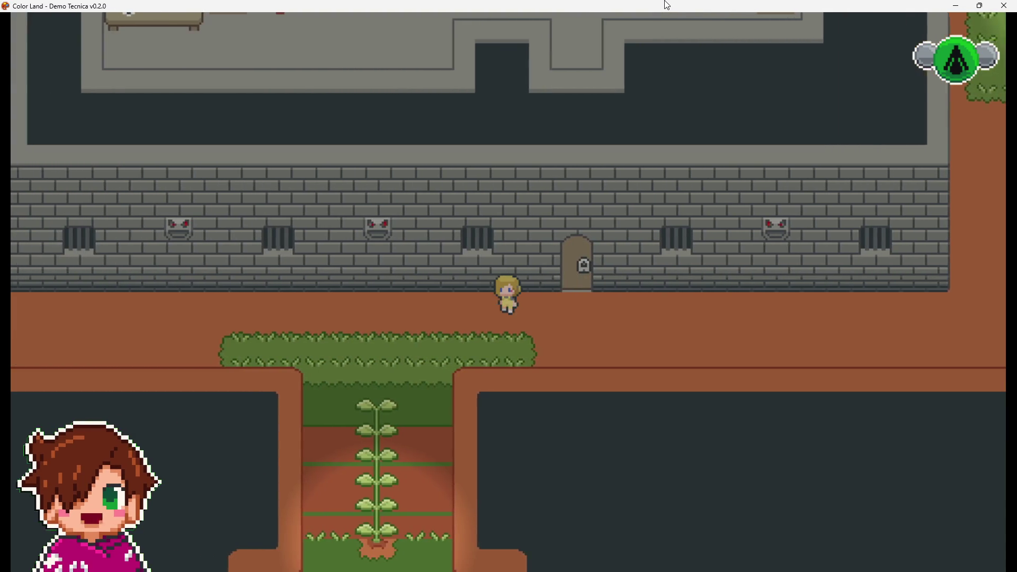
{"action": "key", "text": "Left"}
{"action": "key", "text": "Up"}
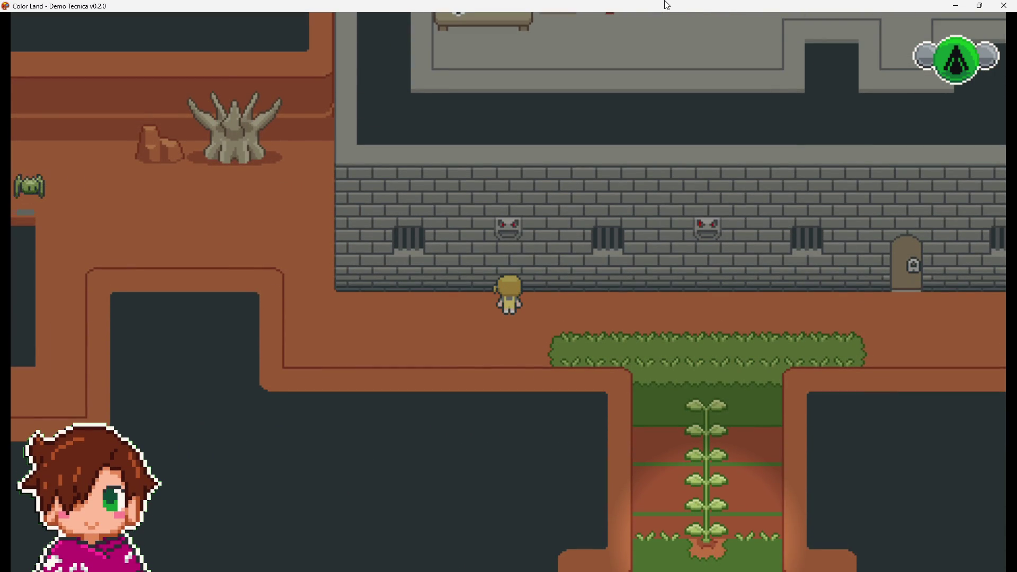
Step: Toggle fullscreen on and off, then close the playtest
{"action": "key", "text": "F4"}
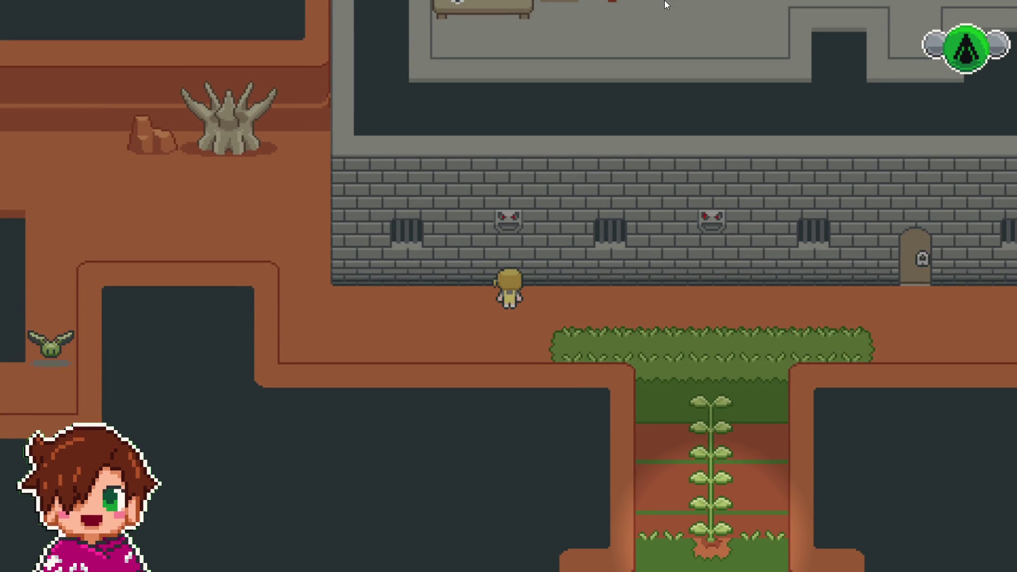
{"action": "key", "text": "F4"}
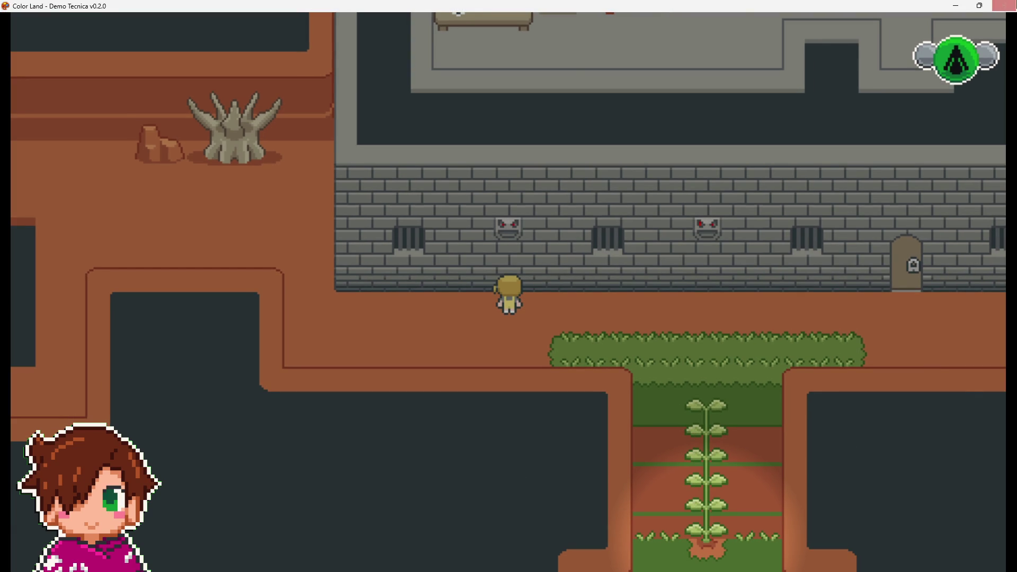
{"action": "left_click", "coordinate": [1005, 7]}
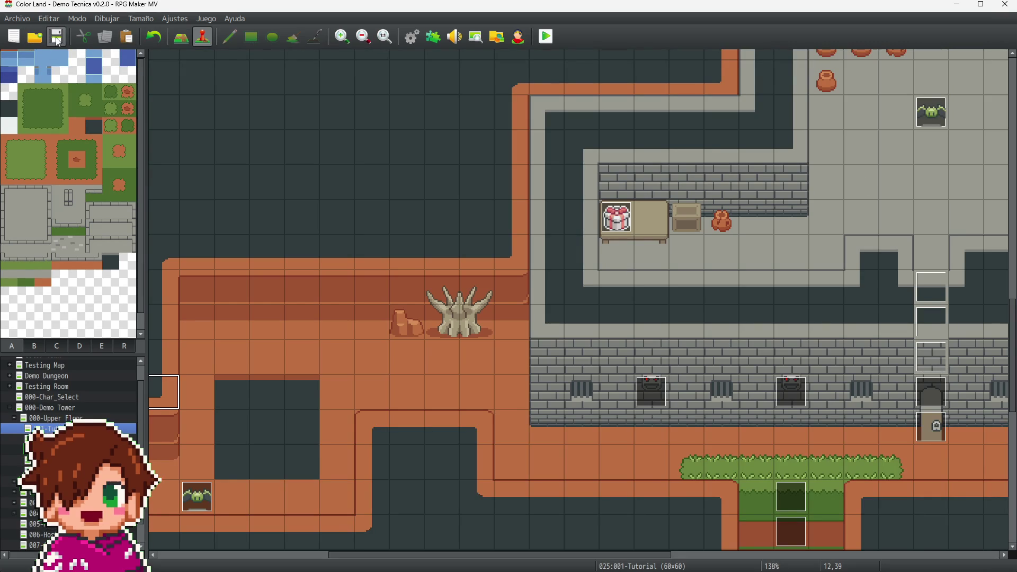
Step: Change hedge event EV035's light note radius from r24 to r48 and close its editor
{"action": "scroll", "coordinate": [681, 309], "scroll_direction": "up", "scroll_amount": 10}
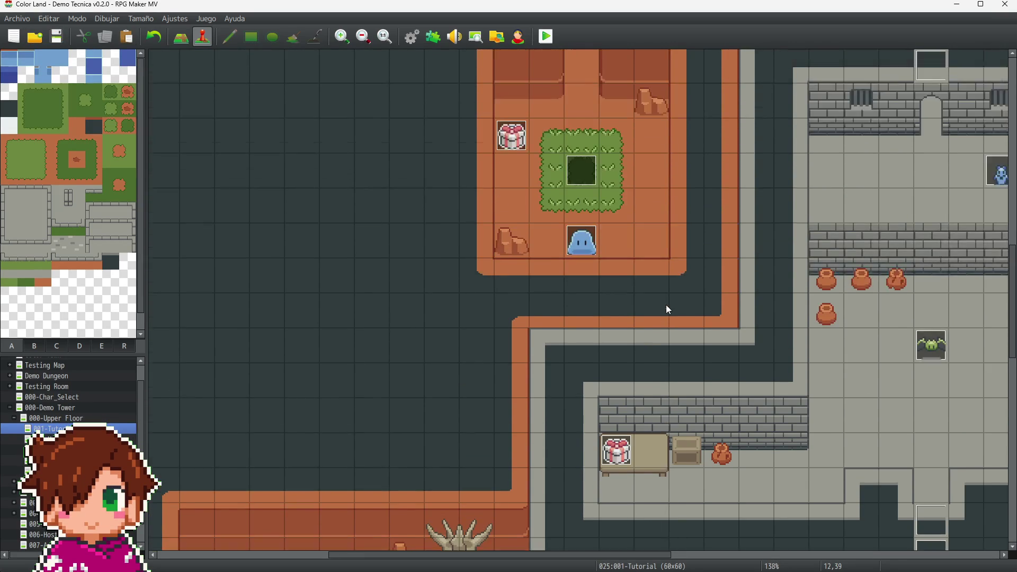
{"action": "scroll", "coordinate": [657, 322], "scroll_direction": "up", "scroll_amount": 2}
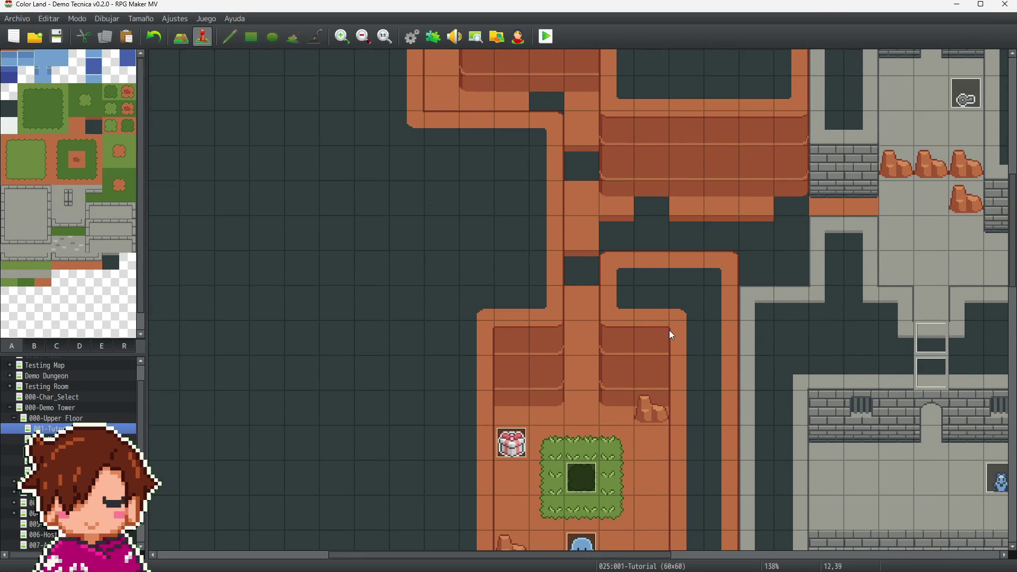
{"action": "scroll", "coordinate": [667, 336], "scroll_direction": "down", "scroll_amount": 5}
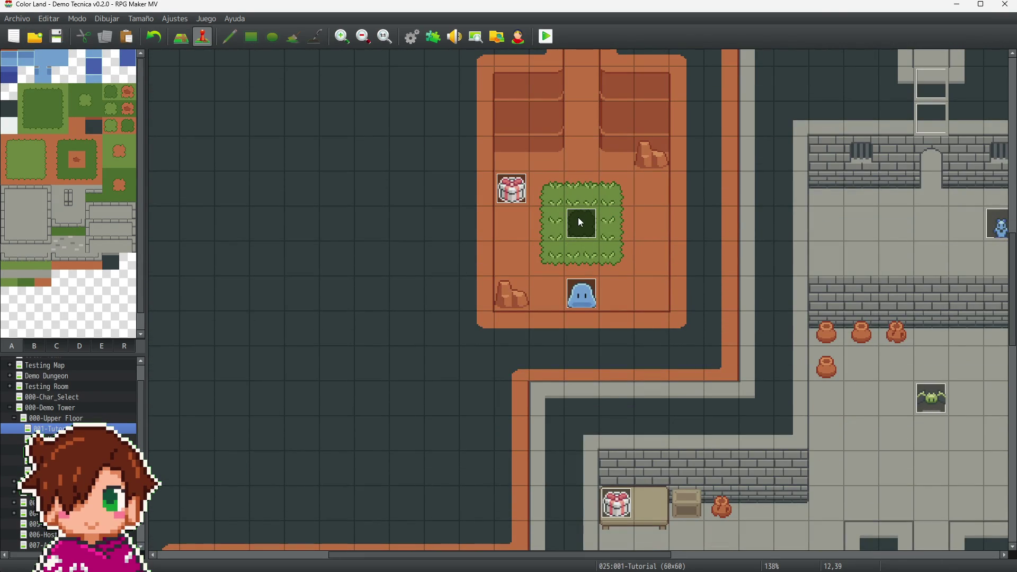
{"action": "left_click", "coordinate": [583, 225]}
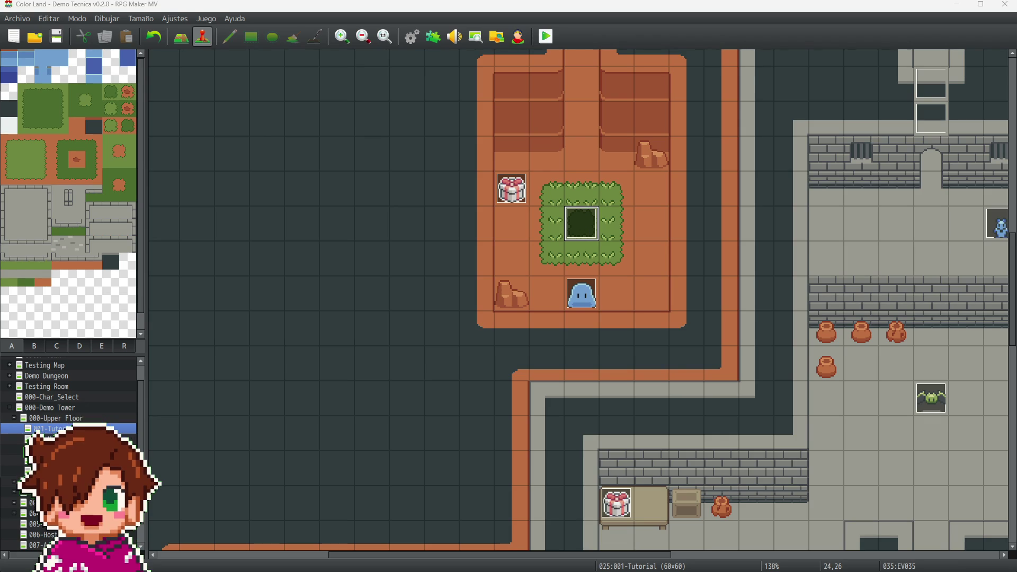
{"action": "key", "text": "Return"}
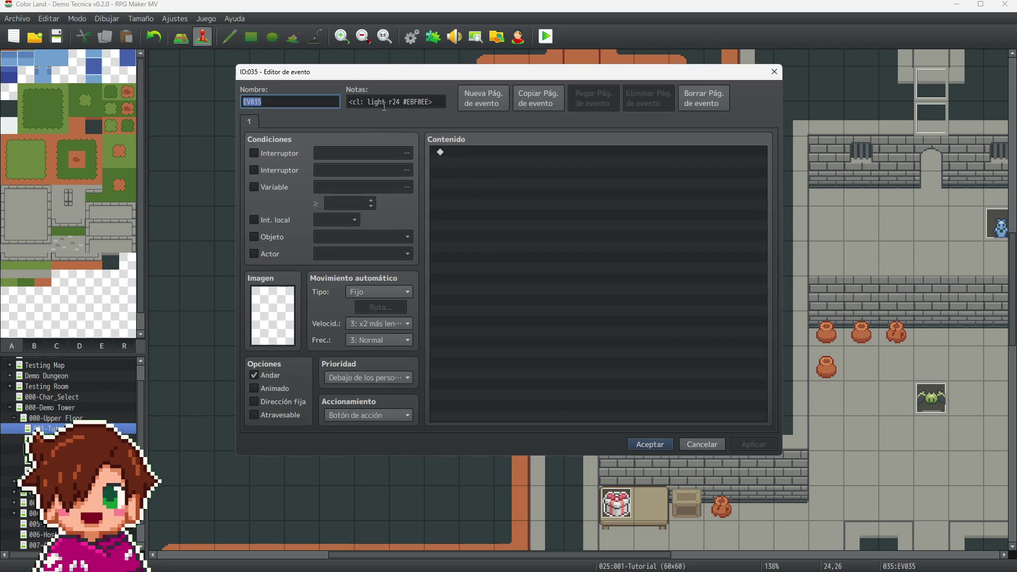
{"action": "key", "text": "Tab"}
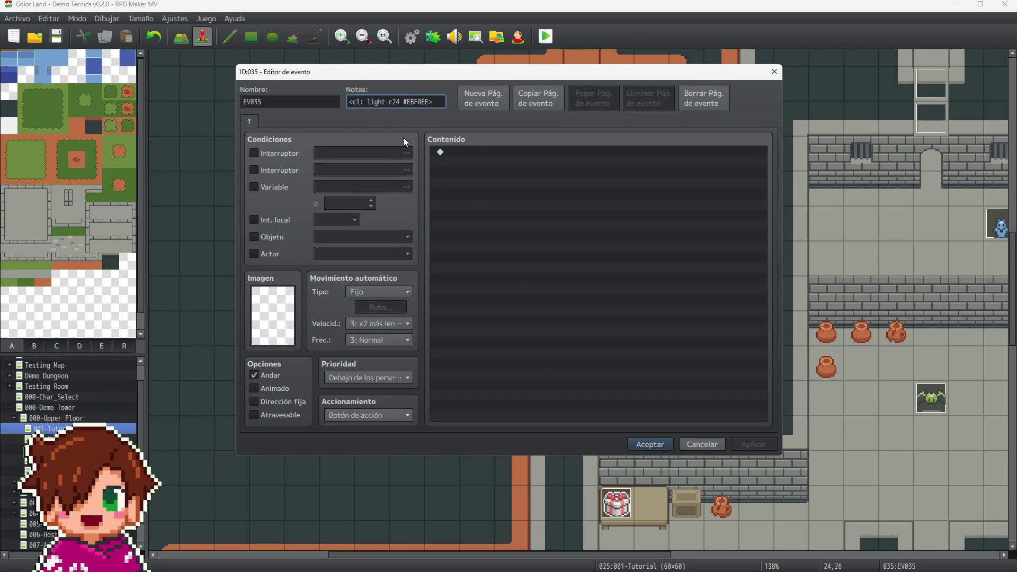
{"action": "key", "text": "BackSpace"}
{"action": "key", "text": "BackSpace"}
{"action": "type", "text": "48"}
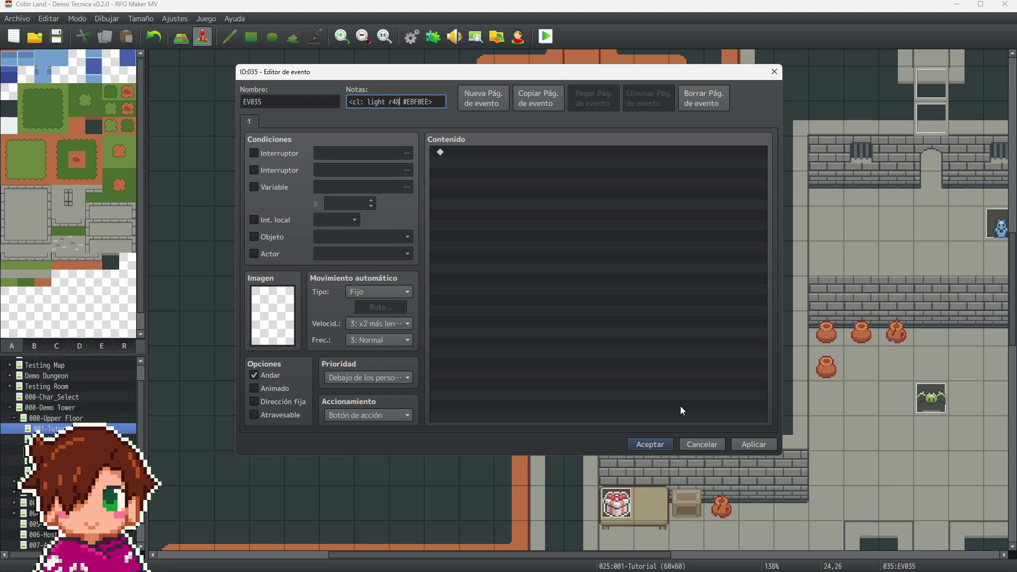
{"action": "left_click", "coordinate": [768, 448]}
{"action": "left_click", "coordinate": [669, 446]}
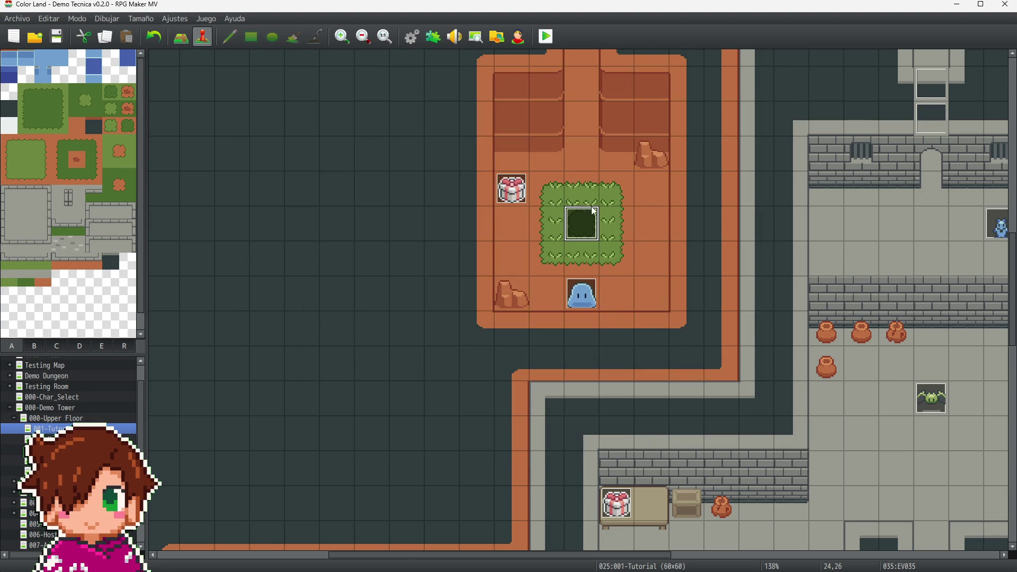
Step: Save the project and switch to the 002-Upper Tower map
{"action": "left_click", "coordinate": [56, 37]}
{"action": "scroll", "coordinate": [663, 380], "scroll_direction": "up", "scroll_amount": 10}
{"action": "scroll", "coordinate": [635, 371], "scroll_direction": "up", "scroll_amount": 5}
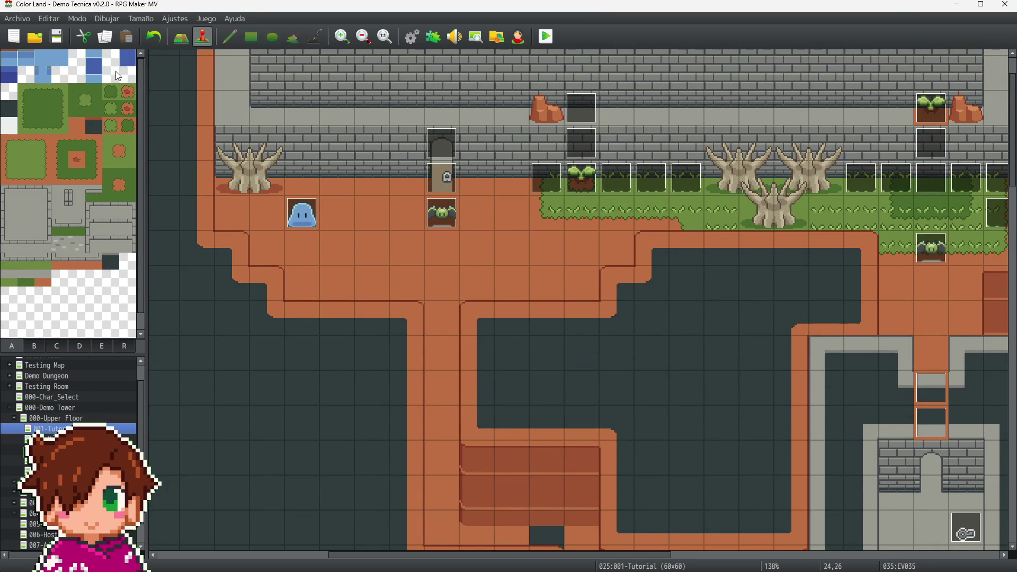
{"action": "left_click", "coordinate": [58, 42]}
{"action": "key", "text": "Down"}
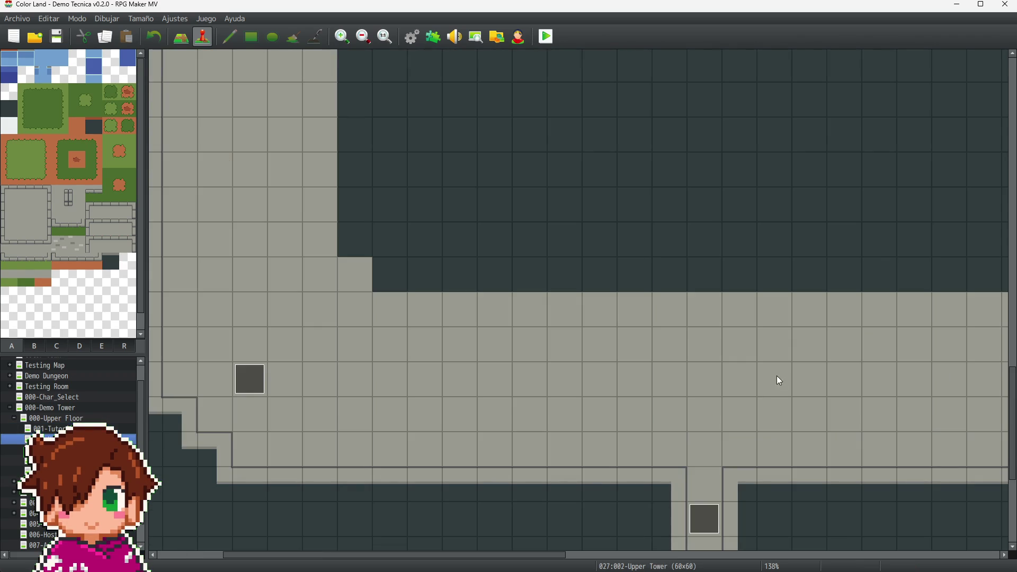
Step: Reset the Upper Tower map view to 100% zoom and scroll to the top
{"action": "scroll", "coordinate": [773, 377], "scroll_direction": "up", "scroll_amount": 3}
{"action": "left_click", "coordinate": [386, 37]}
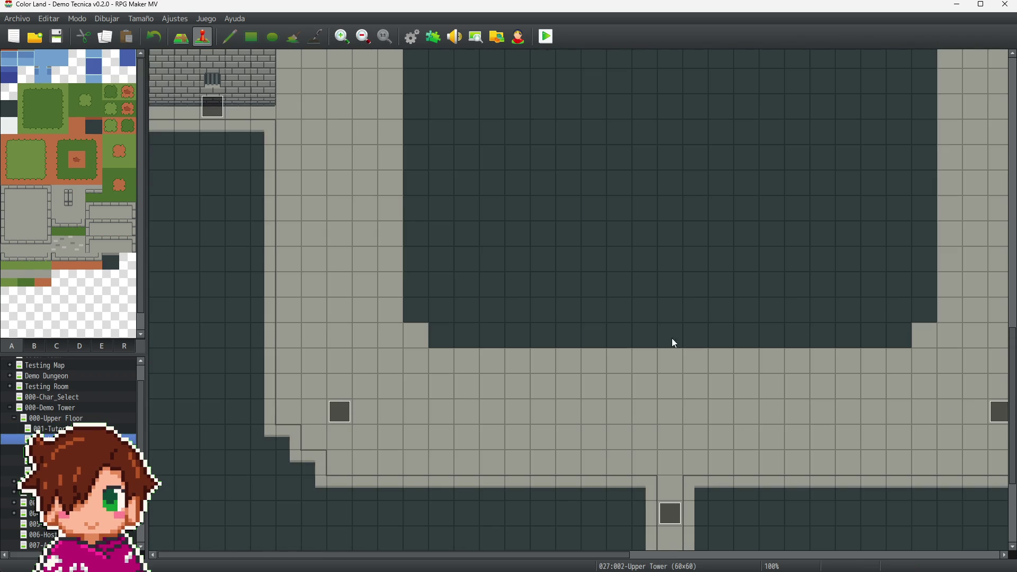
{"action": "scroll", "coordinate": [667, 339], "scroll_direction": "up", "scroll_amount": 10}
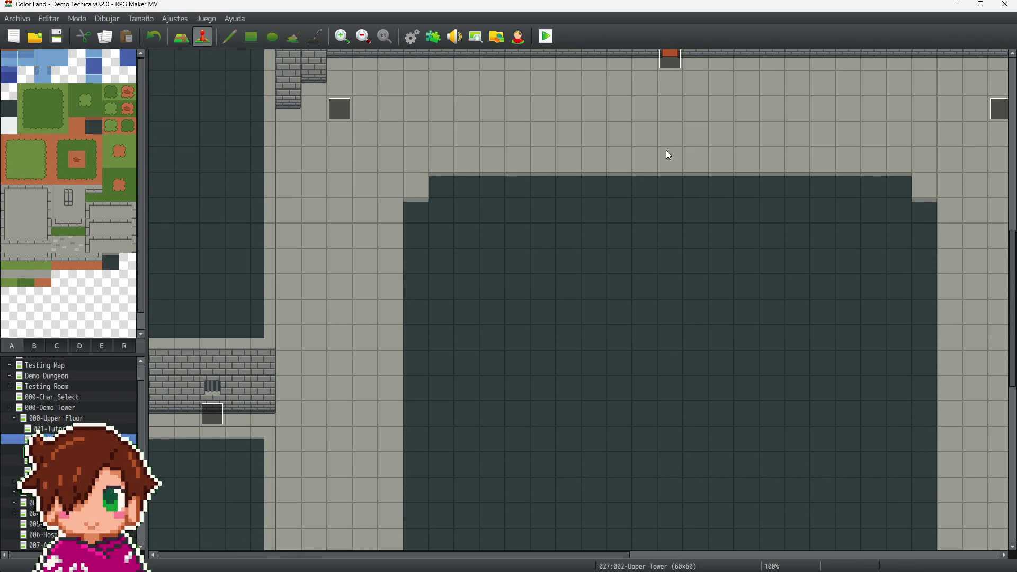
{"action": "scroll", "coordinate": [665, 154], "scroll_direction": "up", "scroll_amount": 8}
{"action": "scroll", "coordinate": [638, 260], "scroll_direction": "up", "scroll_amount": 5}
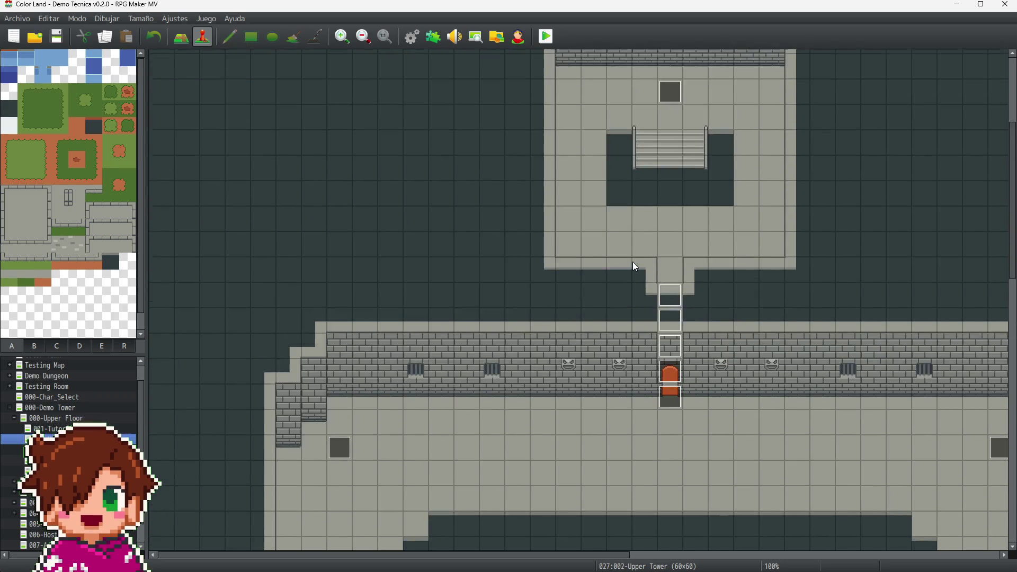
Step: Show the region layer to reveal regions 14, 15, 16, 17 and 21, then select the Pencil
{"action": "left_click", "coordinate": [125, 348]}
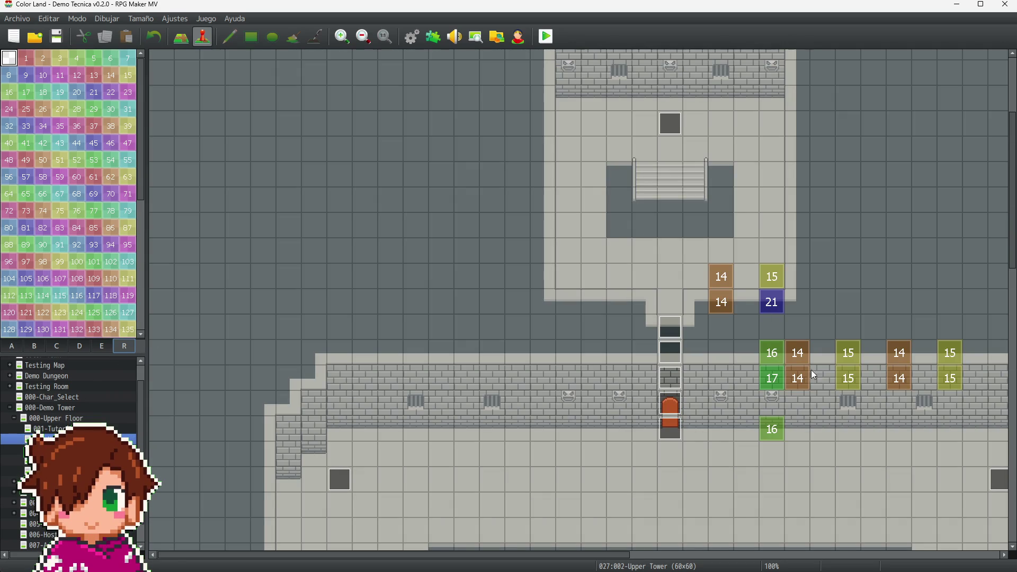
{"action": "scroll", "coordinate": [663, 557], "scroll_direction": "left", "scroll_amount": 3}
{"action": "scroll", "coordinate": [664, 556], "scroll_direction": "right", "scroll_amount": 3}
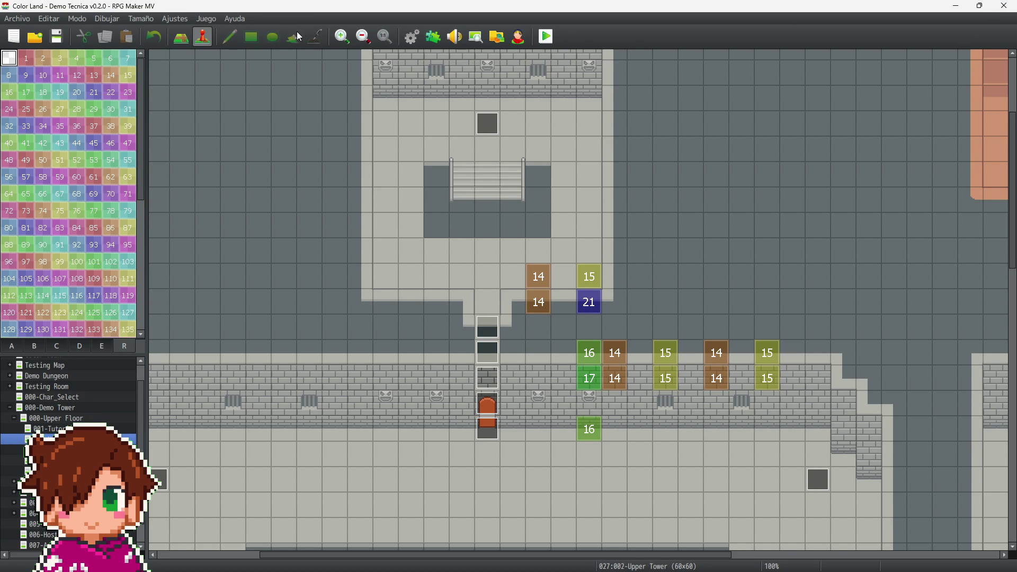
{"action": "left_click", "coordinate": [231, 40]}
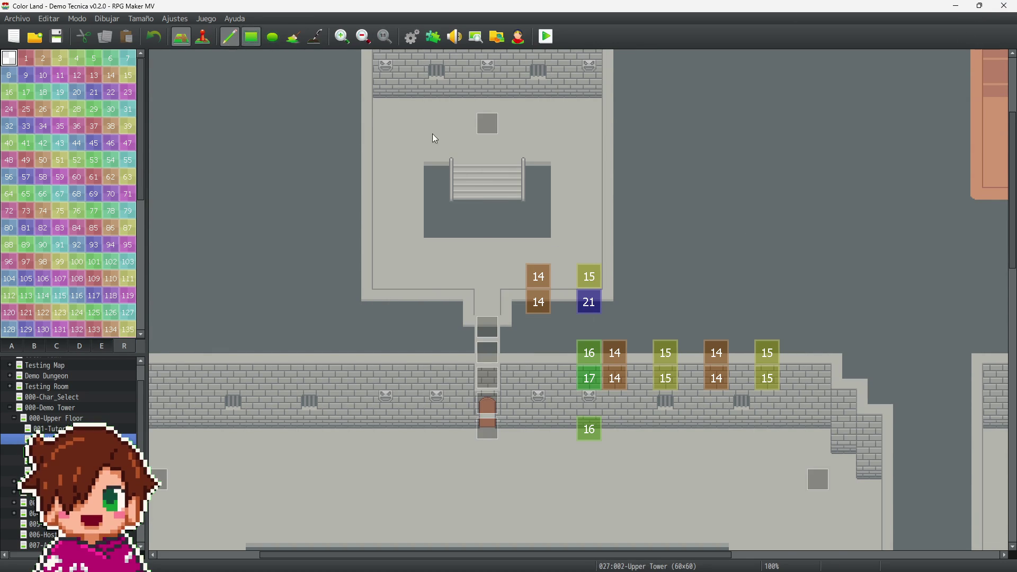
Step: Erase the region 14 and 15 markers near the Upper Tower hallway and nearby region tiles
{"action": "left_click_drag", "start_coordinate": [741, 380], "coordinate": [629, 362]}
{"action": "scroll", "coordinate": [750, 391], "scroll_direction": "down", "scroll_amount": 5}
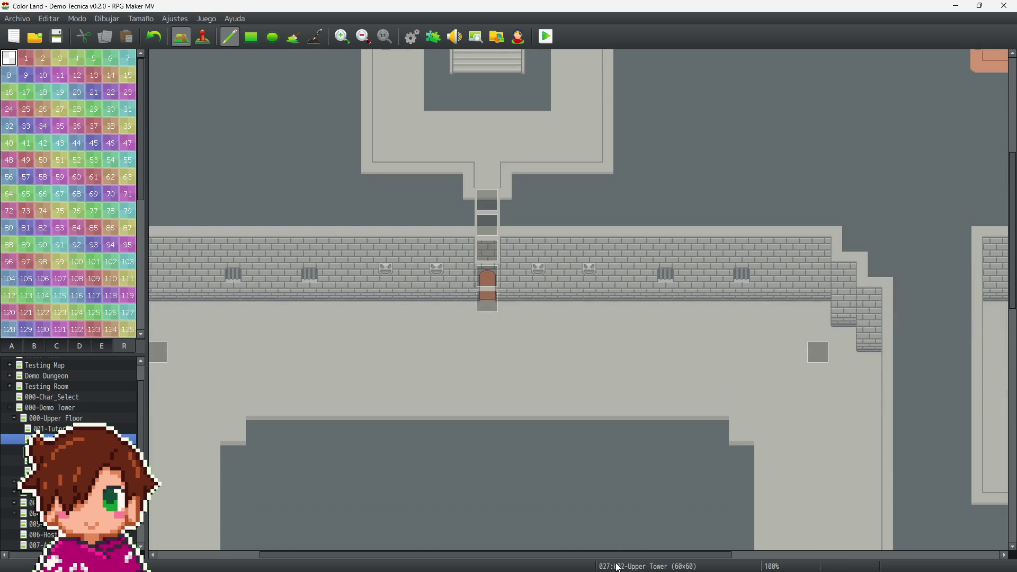
{"action": "scroll", "coordinate": [616, 562], "scroll_direction": "left", "scroll_amount": 4}
{"action": "scroll", "coordinate": [446, 440], "scroll_direction": "up", "scroll_amount": 12}
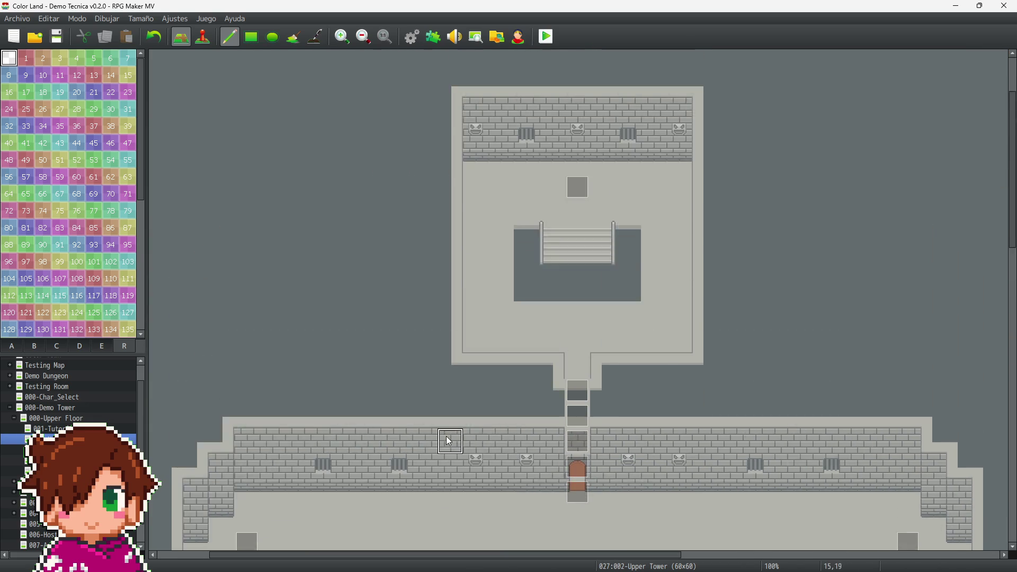
{"action": "scroll", "coordinate": [449, 434], "scroll_direction": "down", "scroll_amount": 7}
{"action": "scroll", "coordinate": [449, 436], "scroll_direction": "down", "scroll_amount": 20}
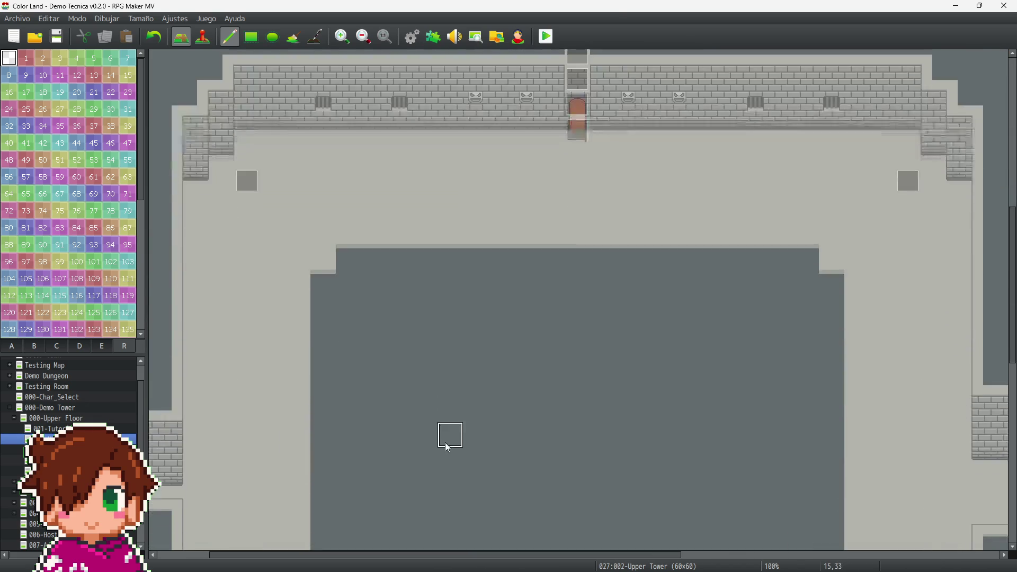
{"action": "mouse_move", "coordinate": [453, 220]}
{"action": "left_mouse_down"}
{"action": "mouse_move", "coordinate": [480, 233]}
{"action": "mouse_move", "coordinate": [429, 236]}
{"action": "left_mouse_up"}
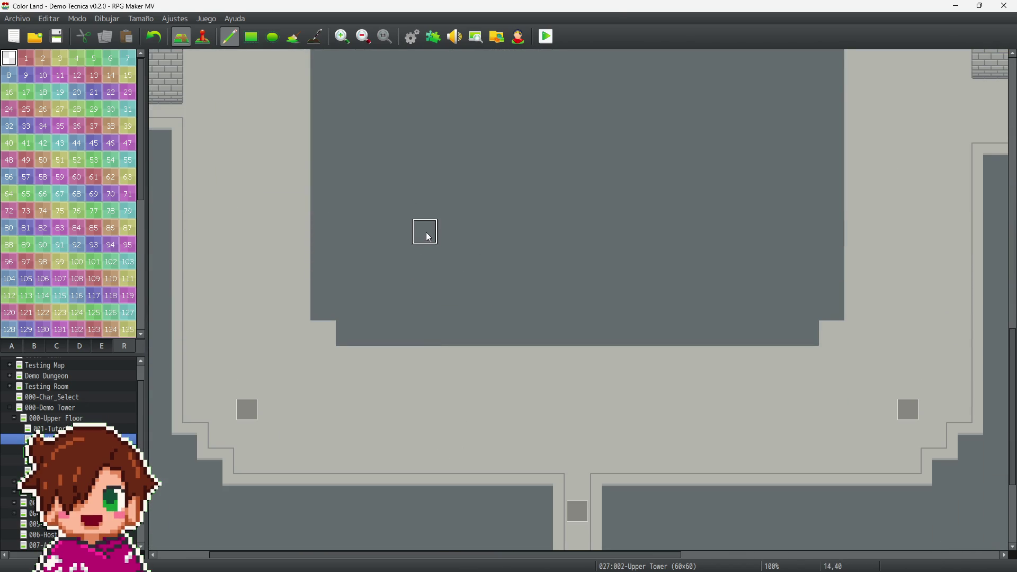
{"action": "scroll", "coordinate": [530, 519], "scroll_direction": "down", "scroll_amount": 7}
{"action": "scroll", "coordinate": [432, 556], "scroll_direction": "right", "scroll_amount": 15}
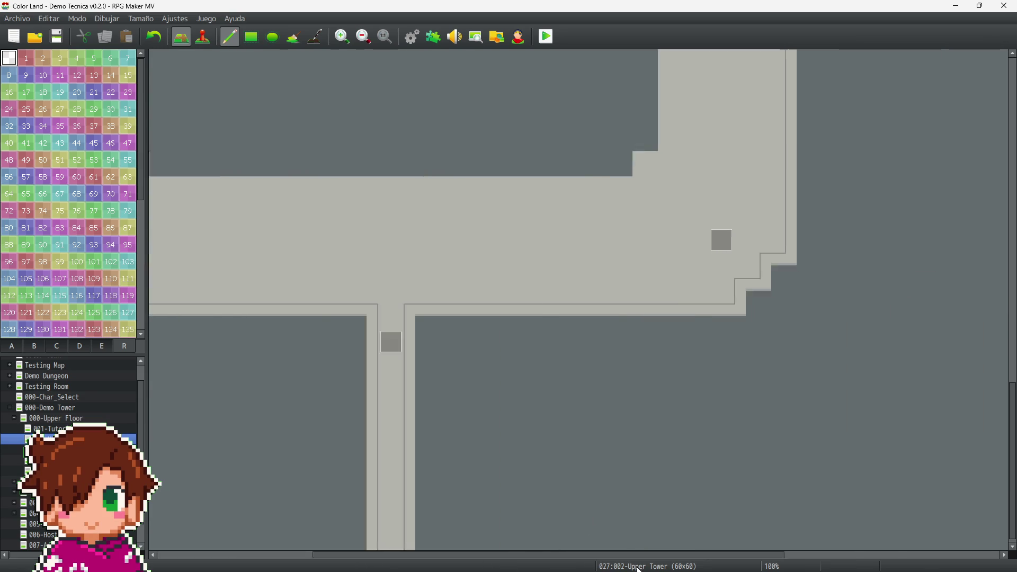
{"action": "scroll", "coordinate": [828, 459], "scroll_direction": "up", "scroll_amount": 3}
{"action": "scroll", "coordinate": [828, 459], "scroll_direction": "up", "scroll_amount": 19}
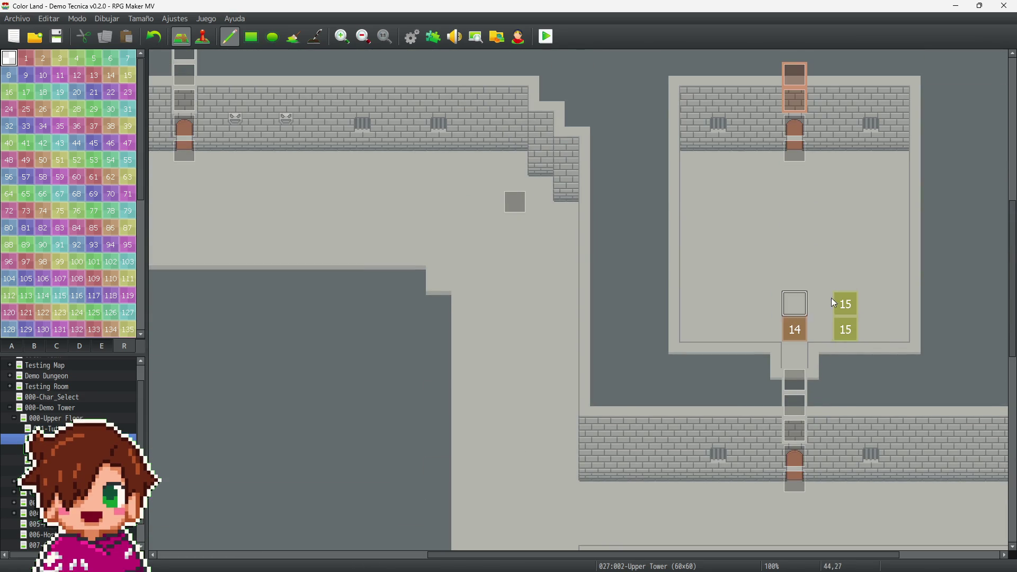
Step: Erase the last Upper Tower region tiles and open the 003 Left Cave map
{"action": "mouse_move", "coordinate": [834, 303]}
{"action": "left_mouse_down"}
{"action": "mouse_move", "coordinate": [826, 329]}
{"action": "mouse_move", "coordinate": [795, 329]}
{"action": "left_mouse_up"}
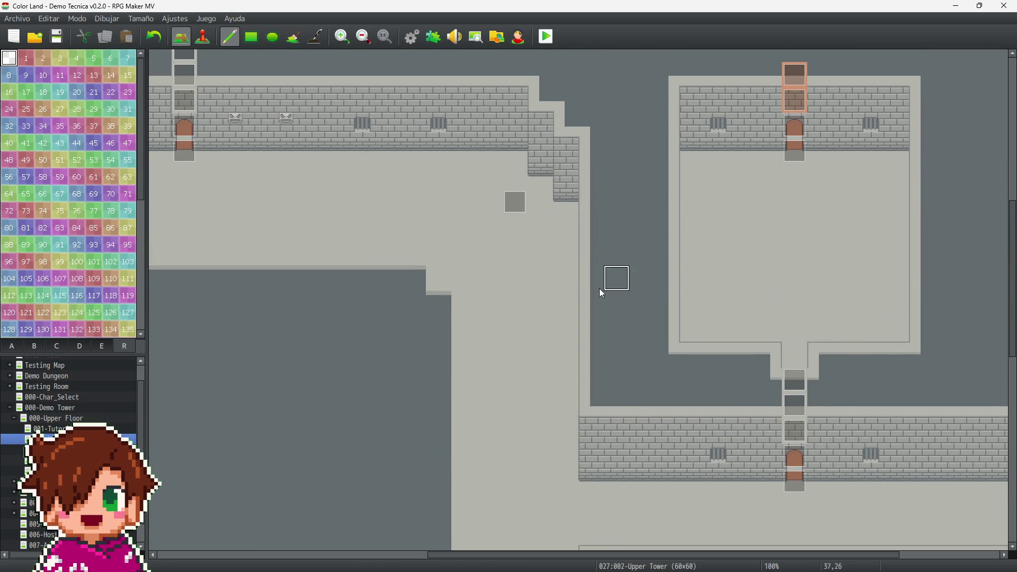
{"action": "scroll", "coordinate": [593, 288], "scroll_direction": "up", "scroll_amount": 9}
{"action": "scroll", "coordinate": [588, 267], "scroll_direction": "up", "scroll_amount": 8}
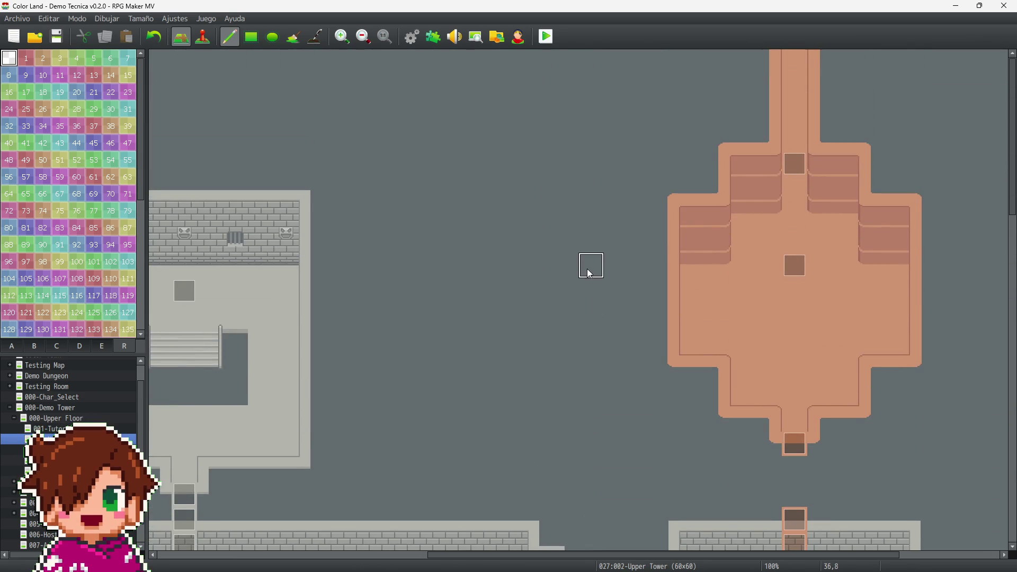
{"action": "scroll", "coordinate": [587, 267], "scroll_direction": "down", "scroll_amount": 8}
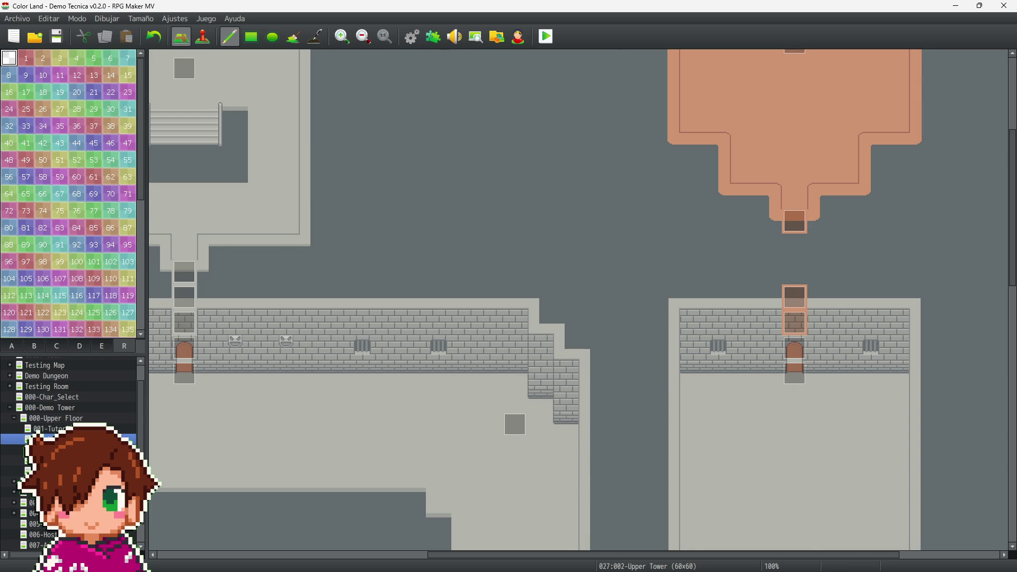
{"action": "left_click", "coordinate": [53, 450]}
{"action": "mouse_move", "coordinate": [186, 435]}
{"action": "left_mouse_down"}
{"action": "mouse_move", "coordinate": [185, 374]}
{"action": "mouse_move", "coordinate": [236, 390]}
{"action": "left_mouse_up"}
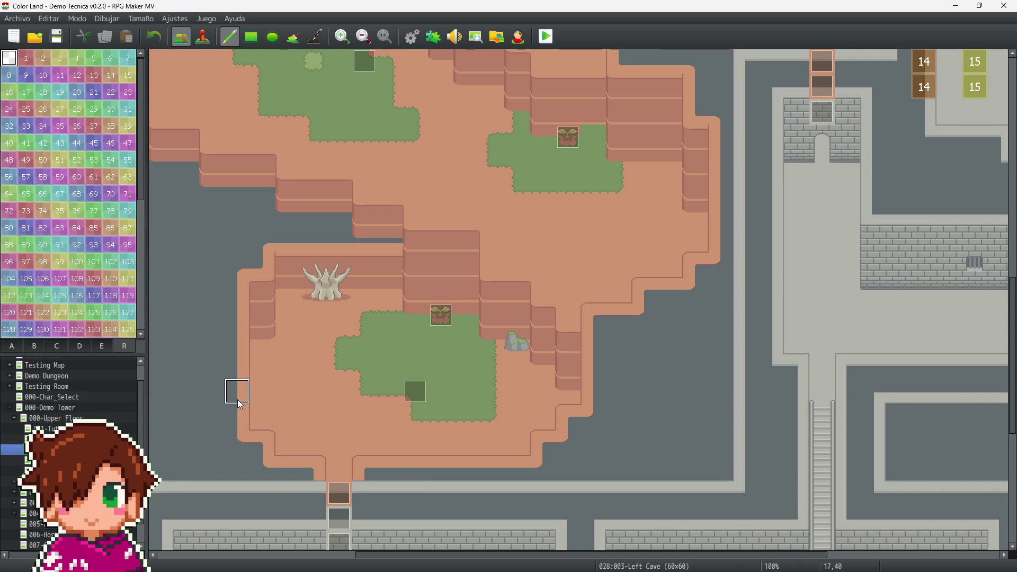
Step: Erase the region markers along the Left Cave ledges and bottom rows
{"action": "scroll", "coordinate": [389, 532], "scroll_direction": "down", "scroll_amount": 7}
{"action": "mouse_move", "coordinate": [387, 555]}
{"action": "left_mouse_down"}
{"action": "mouse_move", "coordinate": [286, 555]}
{"action": "mouse_move", "coordinate": [214, 516]}
{"action": "left_mouse_up"}
{"action": "scroll", "coordinate": [267, 408], "scroll_direction": "up", "scroll_amount": 4}
{"action": "scroll", "coordinate": [269, 405], "scroll_direction": "up", "scroll_amount": 20}
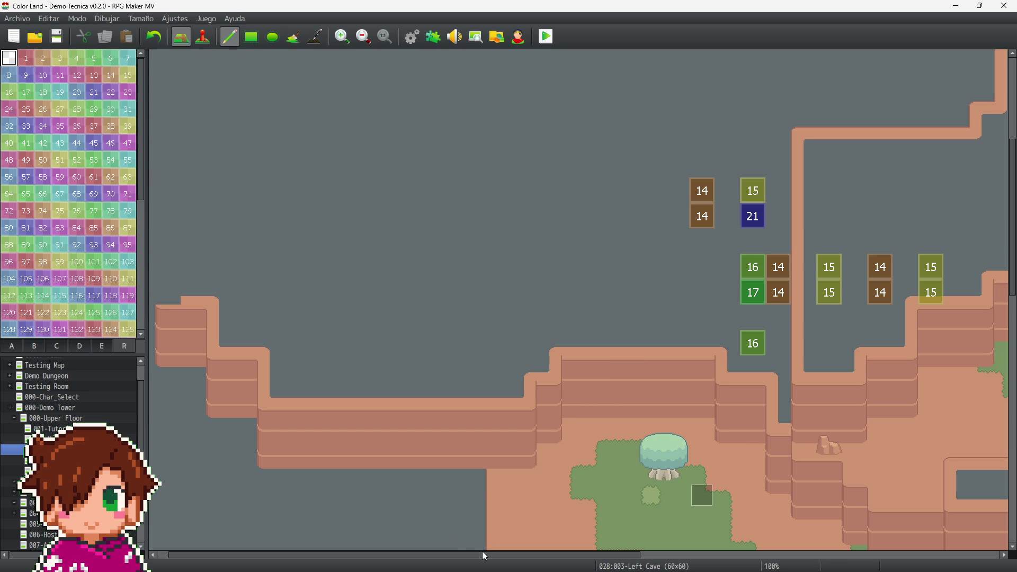
{"action": "left_click_drag", "start_coordinate": [485, 556], "coordinate": [552, 556]}
{"action": "mouse_move", "coordinate": [634, 343]}
{"action": "left_mouse_down"}
{"action": "mouse_move", "coordinate": [631, 294]}
{"action": "mouse_move", "coordinate": [607, 275]}
{"action": "mouse_move", "coordinate": [608, 214]}
{"action": "left_mouse_up"}
{"action": "mouse_move", "coordinate": [758, 251]}
{"action": "left_mouse_down"}
{"action": "mouse_move", "coordinate": [831, 311]}
{"action": "mouse_move", "coordinate": [836, 268]}
{"action": "left_mouse_up"}
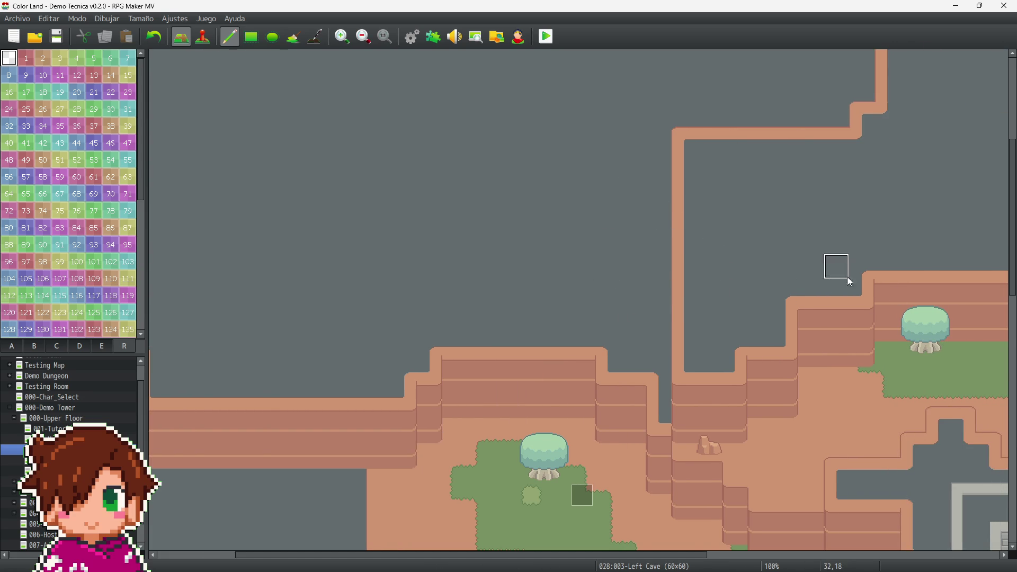
{"action": "scroll", "coordinate": [687, 471], "scroll_direction": "down", "scroll_amount": 5}
{"action": "left_click_drag", "start_coordinate": [565, 556], "coordinate": [857, 556]}
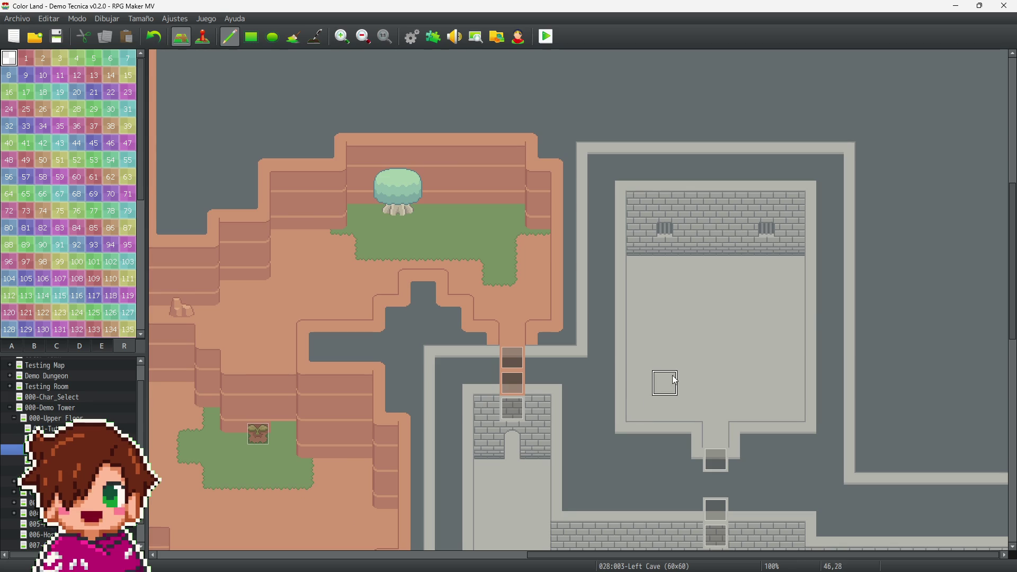
{"action": "scroll", "coordinate": [673, 374], "scroll_direction": "down", "scroll_amount": 20}
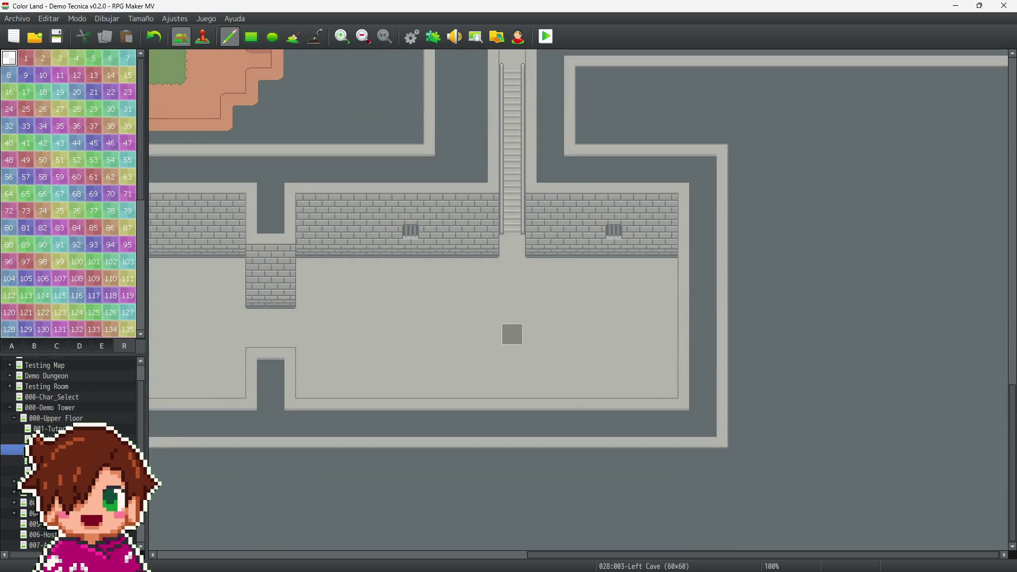
Step: Open 004 Right Cave and erase its region markers near the exit and the 15 and 14 markers at the top
{"action": "left_click", "coordinate": [48, 460]}
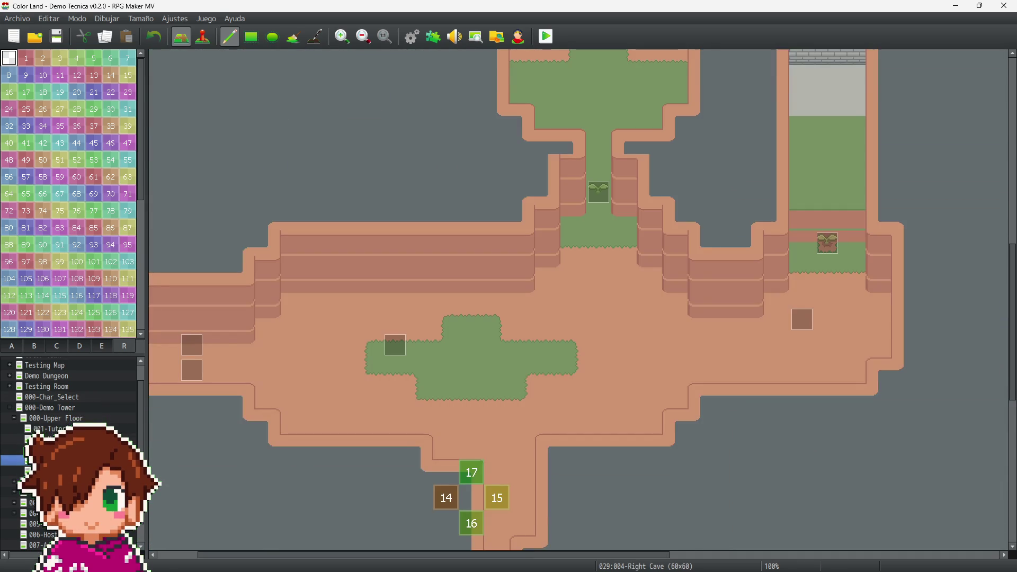
{"action": "left_click_drag", "start_coordinate": [450, 473], "coordinate": [488, 505]}
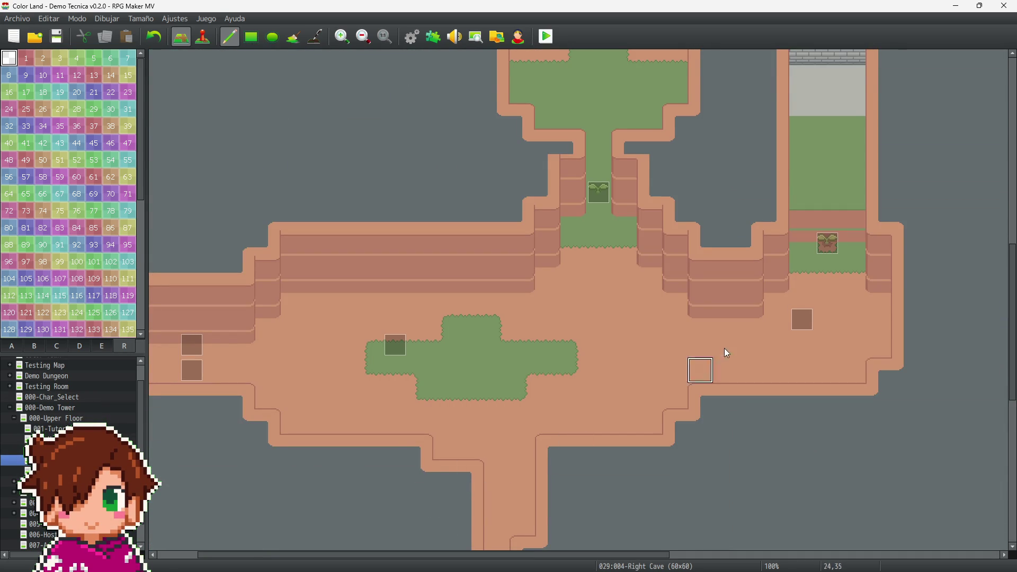
{"action": "scroll", "coordinate": [692, 373], "scroll_direction": "up", "scroll_amount": 5}
{"action": "mouse_move", "coordinate": [879, 197]}
{"action": "left_mouse_down"}
{"action": "mouse_move", "coordinate": [710, 222]}
{"action": "mouse_move", "coordinate": [927, 217]}
{"action": "mouse_move", "coordinate": [677, 282]}
{"action": "left_mouse_up"}
{"action": "mouse_move", "coordinate": [669, 125]}
{"action": "left_mouse_down"}
{"action": "mouse_move", "coordinate": [697, 114]}
{"action": "mouse_move", "coordinate": [701, 143]}
{"action": "left_mouse_up"}
{"action": "left_click_drag", "start_coordinate": [556, 557], "coordinate": [818, 537]}
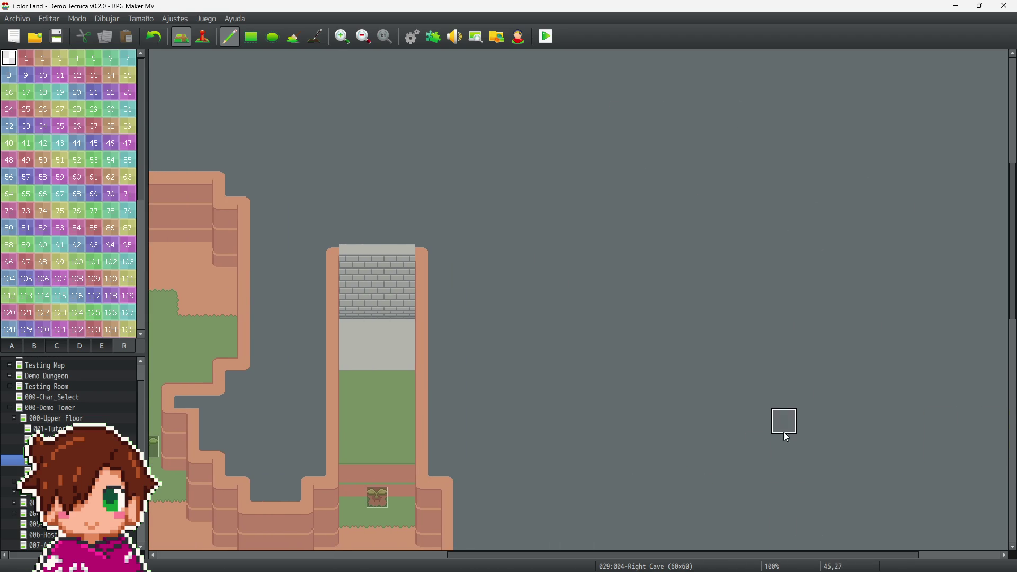
{"action": "scroll", "coordinate": [786, 435], "scroll_direction": "down", "scroll_amount": 5}
Step: Open 005 Cliff and erase its region 17 marker and both rows of cliff markers
{"action": "left_click", "coordinate": [42, 471]}
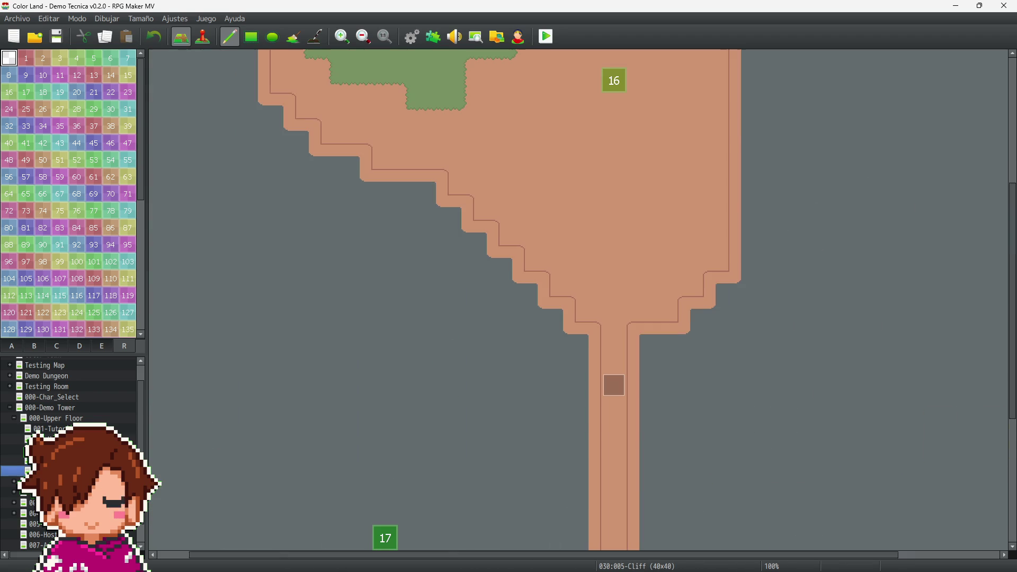
{"action": "left_click", "coordinate": [391, 539]}
{"action": "scroll", "coordinate": [484, 427], "scroll_direction": "up", "scroll_amount": 4}
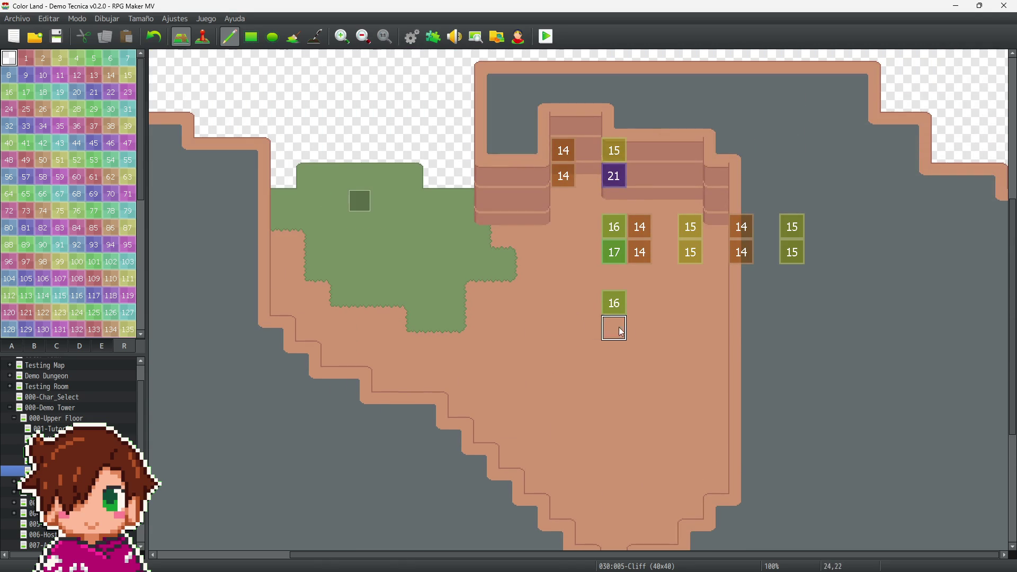
{"action": "mouse_move", "coordinate": [613, 245]}
{"action": "left_mouse_down"}
{"action": "mouse_move", "coordinate": [700, 214]}
{"action": "mouse_move", "coordinate": [652, 226]}
{"action": "mouse_move", "coordinate": [624, 190]}
{"action": "mouse_move", "coordinate": [548, 142]}
{"action": "left_mouse_up"}
Step: Erase the remaining Cliff region tiles along the bottom and open the 000-Upper Floor map
{"action": "scroll", "coordinate": [535, 168], "scroll_direction": "up", "scroll_amount": 5}
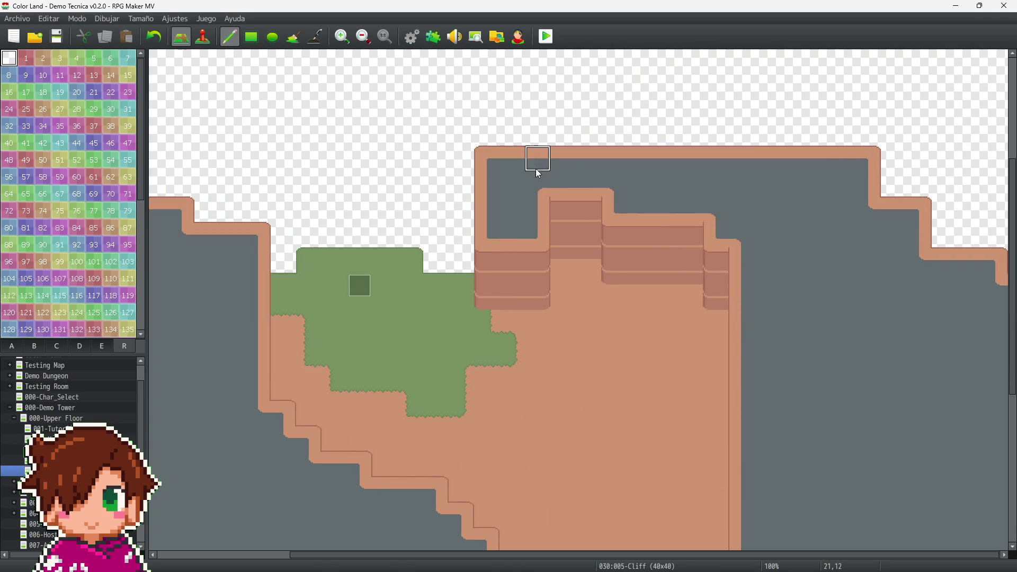
{"action": "mouse_move", "coordinate": [403, 558]}
{"action": "left_mouse_down"}
{"action": "mouse_move", "coordinate": [286, 553]}
{"action": "mouse_move", "coordinate": [403, 558]}
{"action": "left_mouse_up"}
{"action": "scroll", "coordinate": [691, 388], "scroll_direction": "down", "scroll_amount": 1}
{"action": "scroll", "coordinate": [690, 384], "scroll_direction": "down", "scroll_amount": 8}
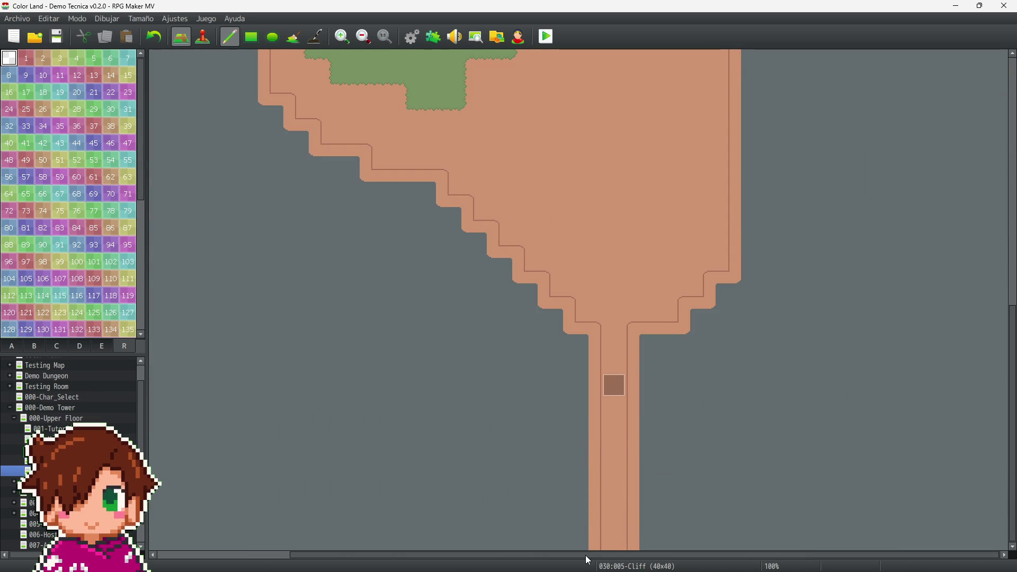
{"action": "left_click_drag", "start_coordinate": [588, 560], "coordinate": [455, 558]}
{"action": "scroll", "coordinate": [351, 442], "scroll_direction": "up", "scroll_amount": 8}
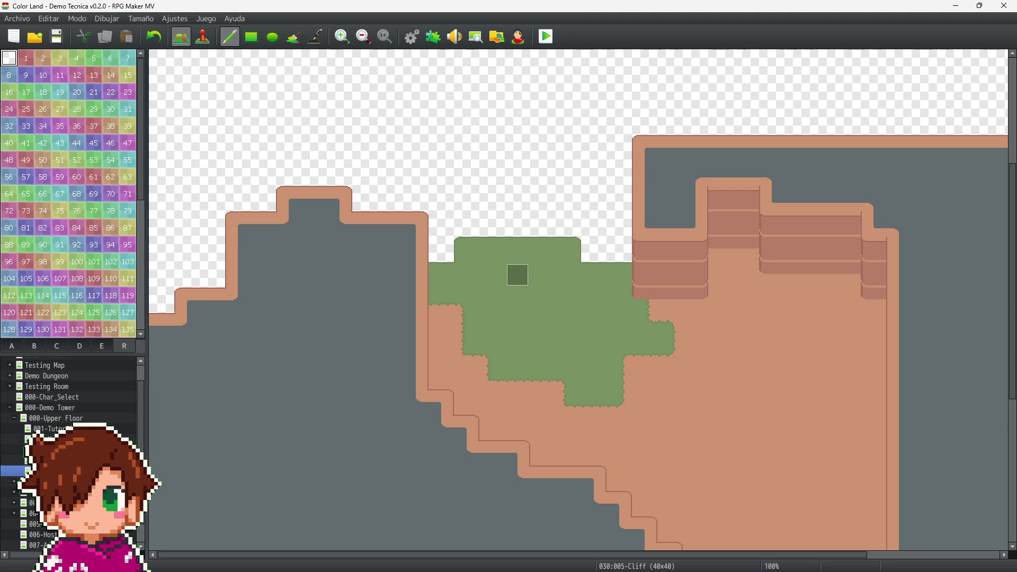
{"action": "double_click", "coordinate": [14, 420]}
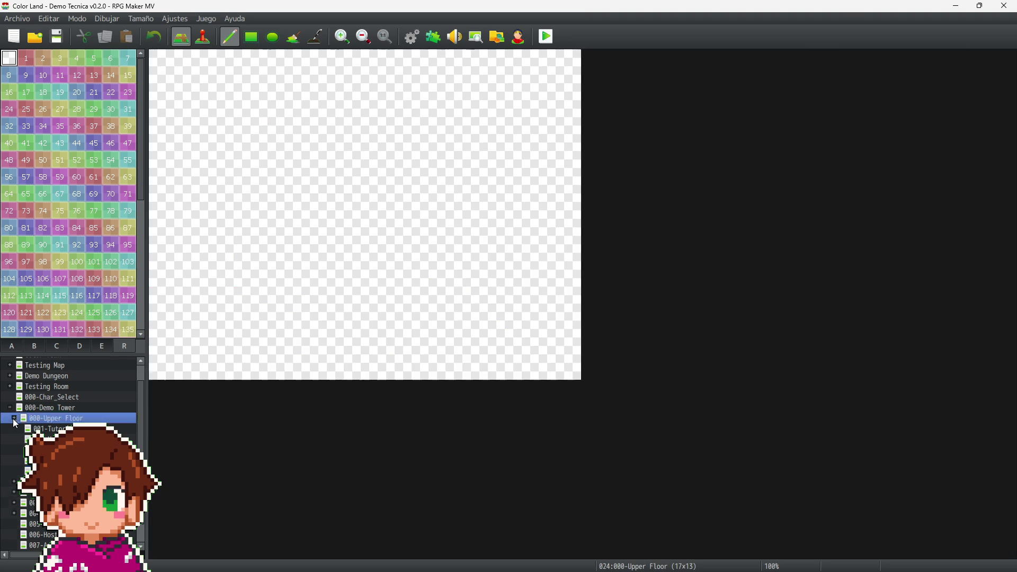
Step: Expand Upper Basement's sub-maps and open the Central Tower map
{"action": "double_click", "coordinate": [15, 449]}
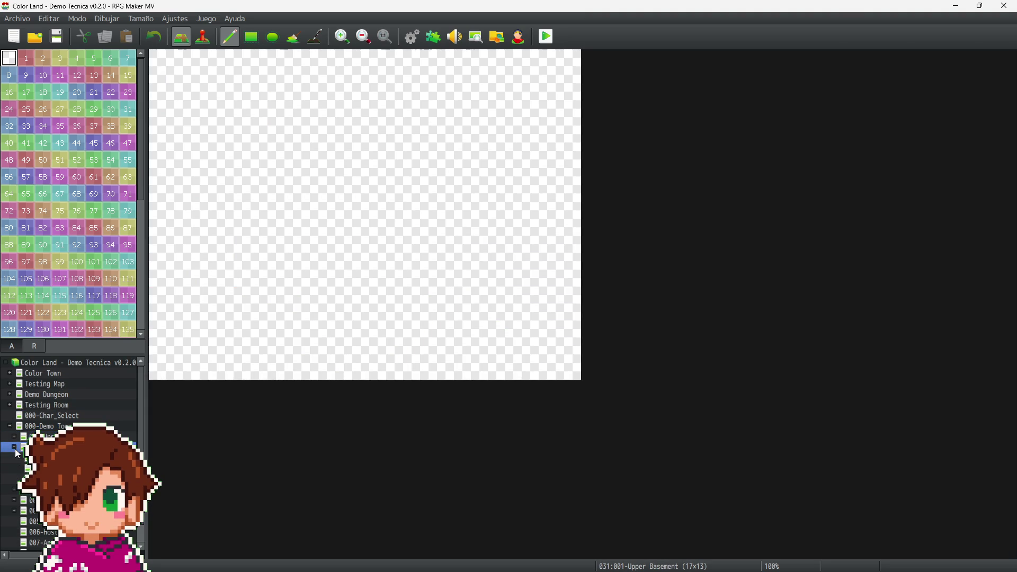
{"action": "left_click", "coordinate": [16, 458]}
{"action": "scroll", "coordinate": [339, 431], "scroll_direction": "down", "scroll_amount": 3}
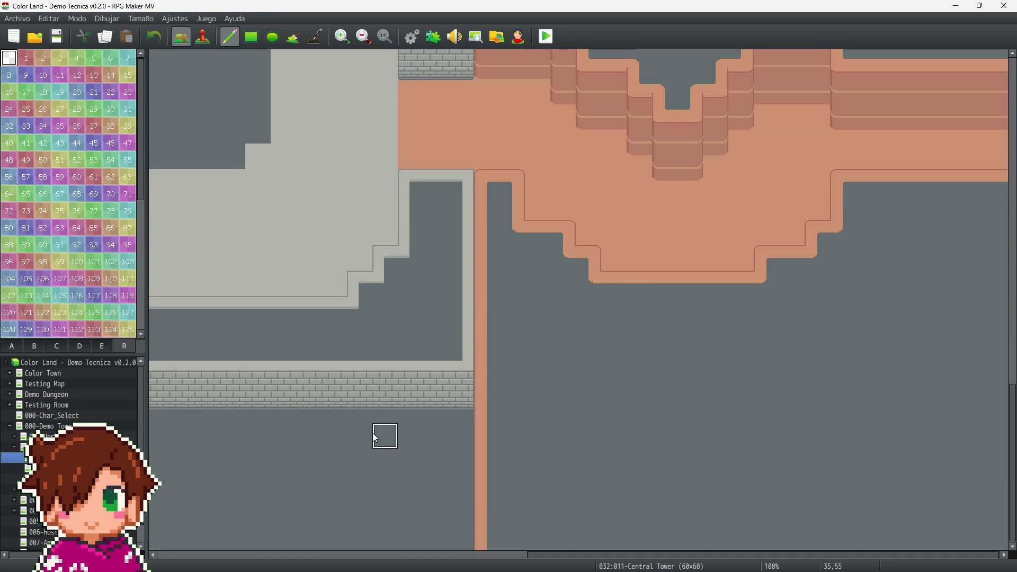
{"action": "scroll", "coordinate": [566, 512], "scroll_direction": "left", "scroll_amount": 10}
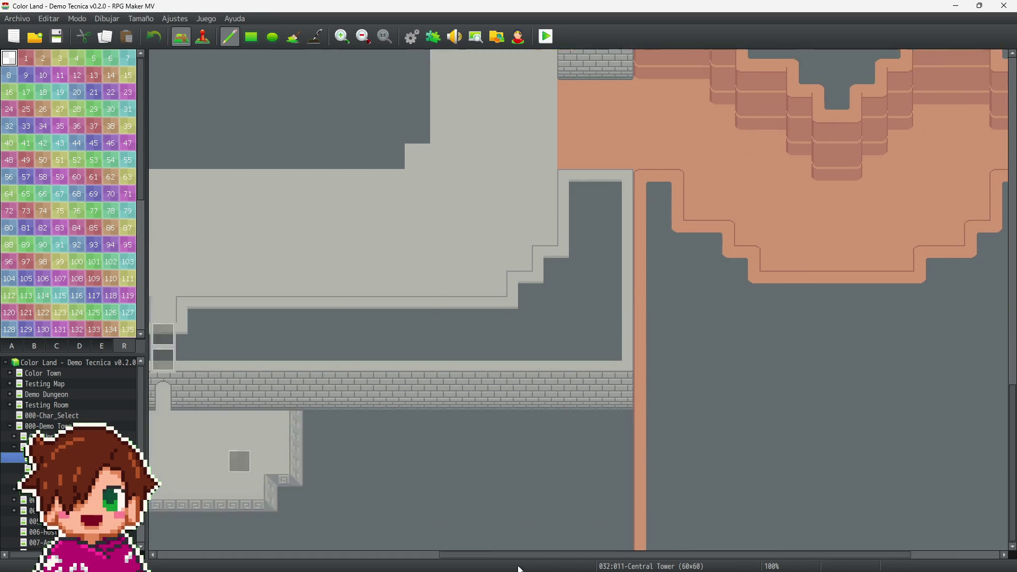
{"action": "scroll", "coordinate": [232, 555], "scroll_direction": "left", "scroll_amount": 3}
{"action": "scroll", "coordinate": [540, 312], "scroll_direction": "up", "scroll_amount": 8}
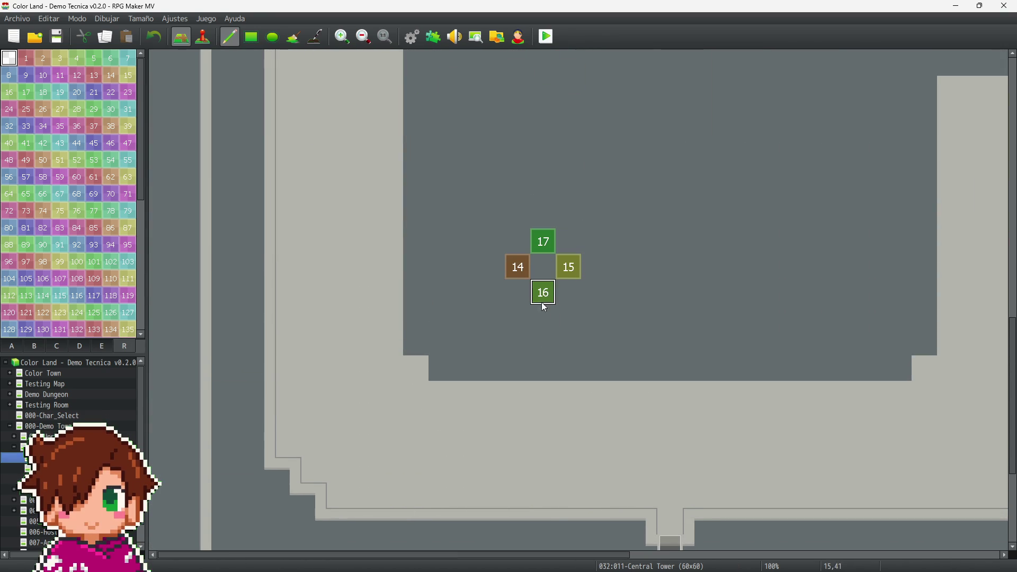
{"action": "scroll", "coordinate": [562, 270], "scroll_direction": "up", "scroll_amount": 6}
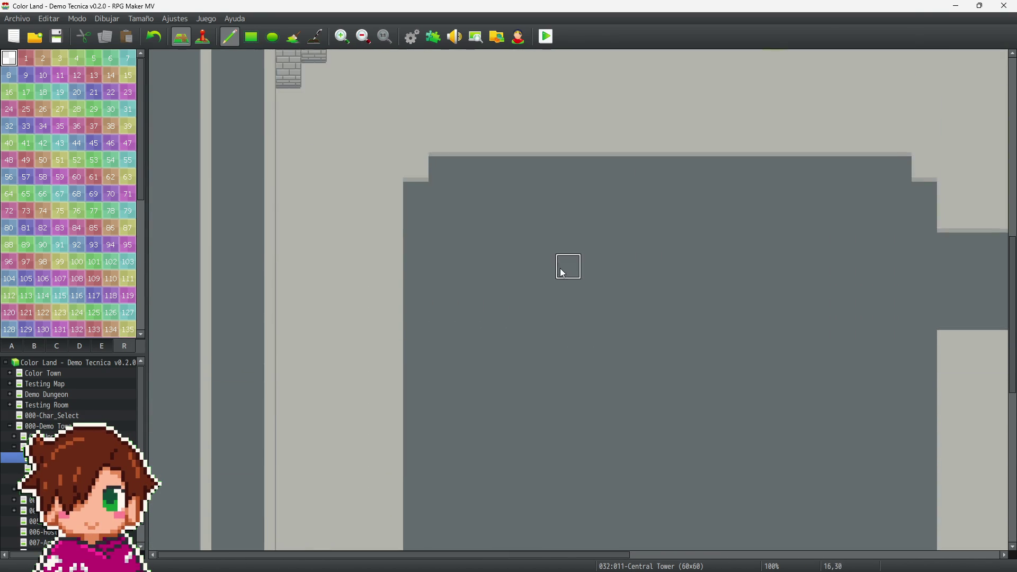
{"action": "scroll", "coordinate": [564, 273], "scroll_direction": "up", "scroll_amount": 3}
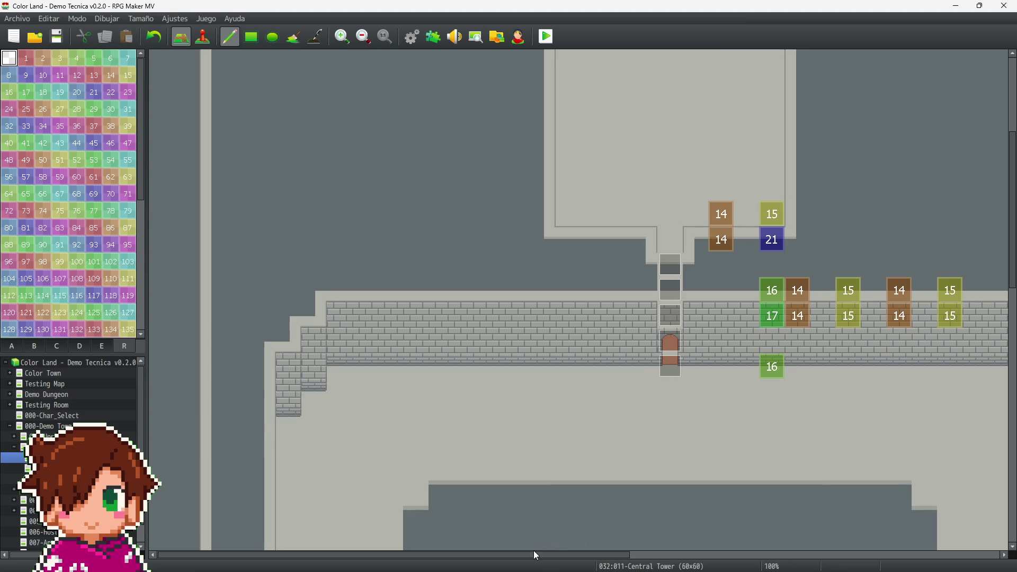
{"action": "scroll", "coordinate": [536, 556], "scroll_direction": "right", "scroll_amount": 4}
Step: Erase the region numbers beside the hallway entrance and the 14 and 15 wall markers
{"action": "left_click_drag", "start_coordinate": [576, 333], "coordinate": [548, 212]}
{"action": "left_click_drag", "start_coordinate": [740, 332], "coordinate": [813, 290]}
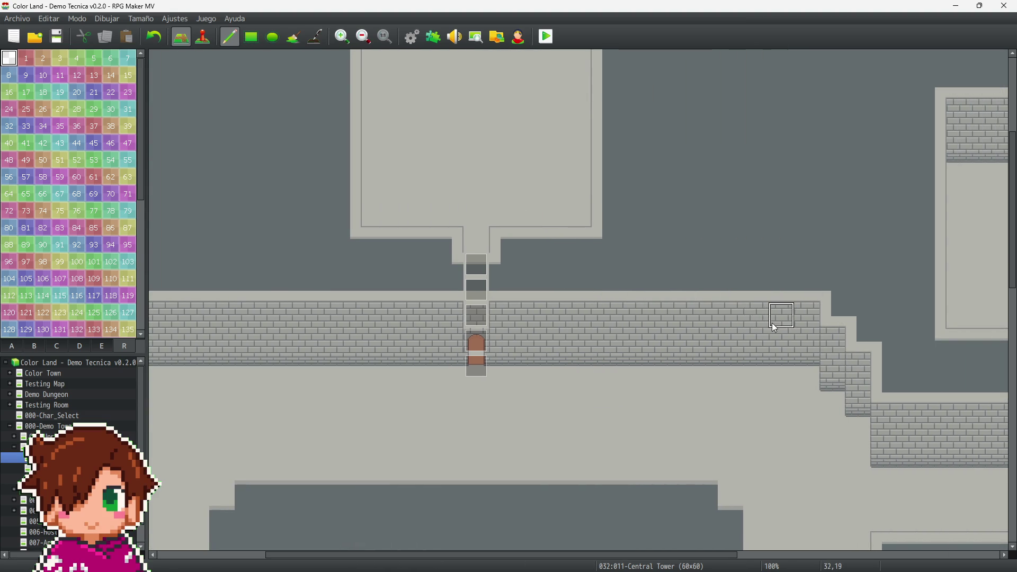
{"action": "left_click_drag", "start_coordinate": [581, 560], "coordinate": [810, 562]}
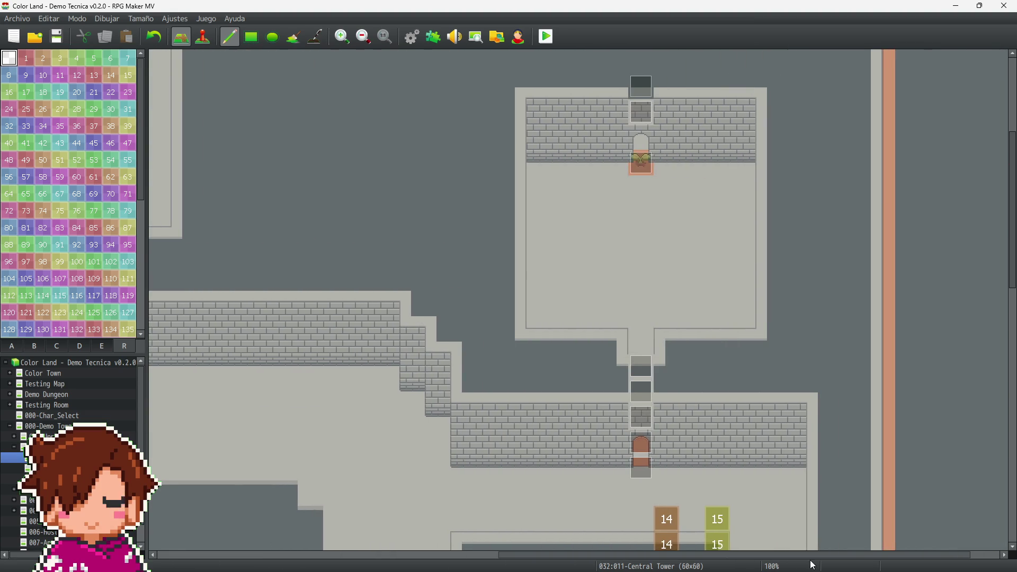
{"action": "scroll", "coordinate": [801, 455], "scroll_direction": "down", "scroll_amount": 3}
{"action": "mouse_move", "coordinate": [754, 371]}
{"action": "left_mouse_down"}
{"action": "mouse_move", "coordinate": [715, 352]}
{"action": "mouse_move", "coordinate": [677, 350]}
{"action": "left_mouse_up"}
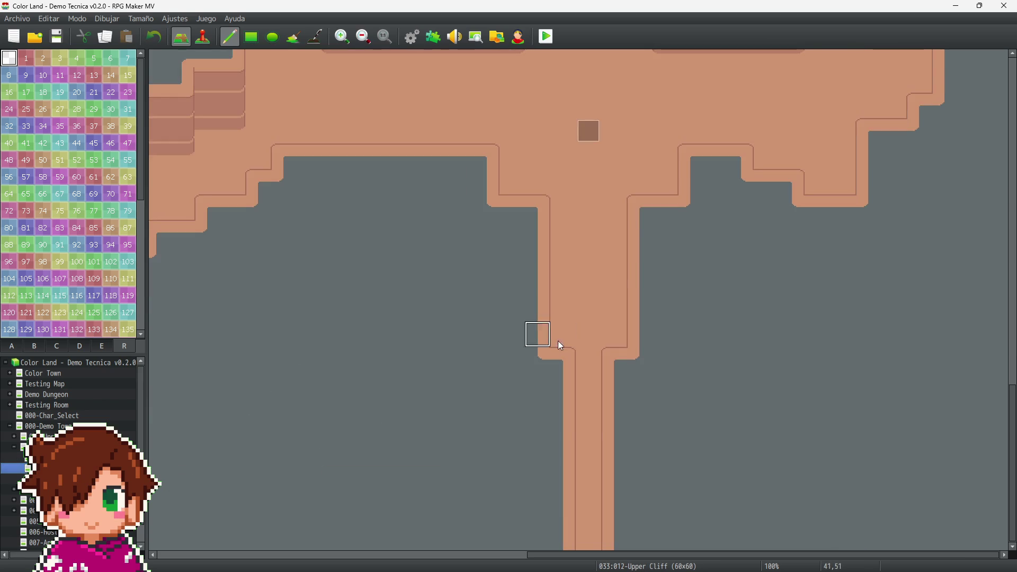
Step: Erase more region markers higher up the map
{"action": "scroll", "coordinate": [556, 345], "scroll_direction": "up", "scroll_amount": 10}
{"action": "scroll", "coordinate": [597, 375], "scroll_direction": "up", "scroll_amount": 3}
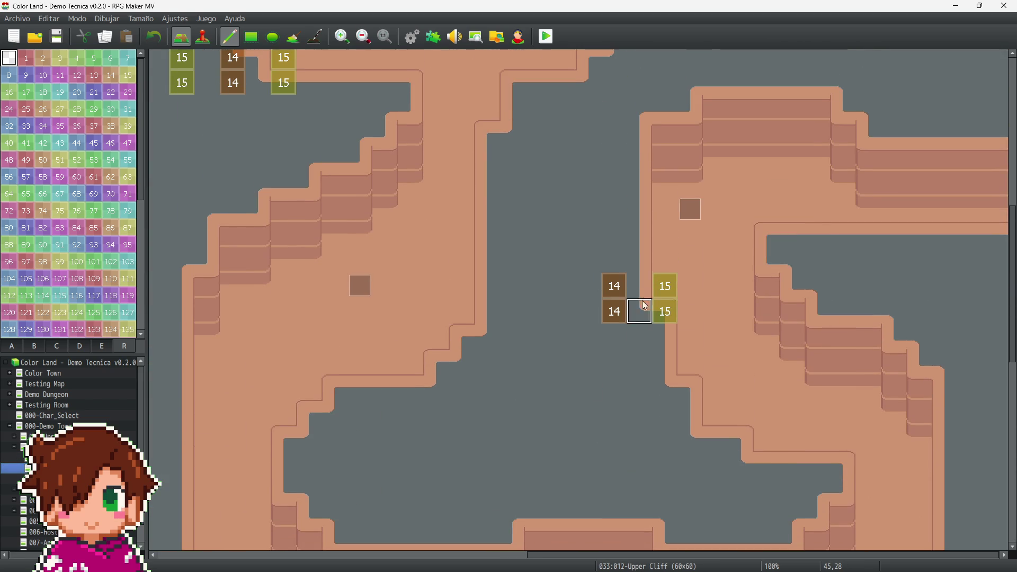
{"action": "mouse_move", "coordinate": [672, 294]}
{"action": "left_mouse_down"}
{"action": "mouse_move", "coordinate": [656, 313]}
{"action": "mouse_move", "coordinate": [604, 288]}
{"action": "left_mouse_up"}
{"action": "scroll", "coordinate": [297, 287], "scroll_direction": "up", "scroll_amount": 5}
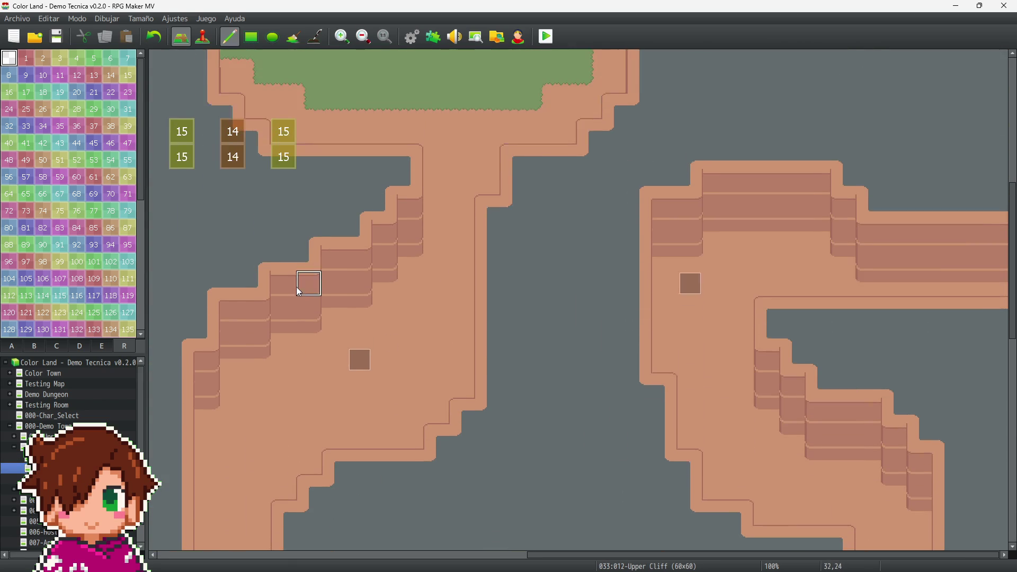
{"action": "scroll", "coordinate": [304, 288], "scroll_direction": "up", "scroll_amount": 2}
{"action": "scroll", "coordinate": [588, 555], "scroll_direction": "left", "scroll_amount": 6}
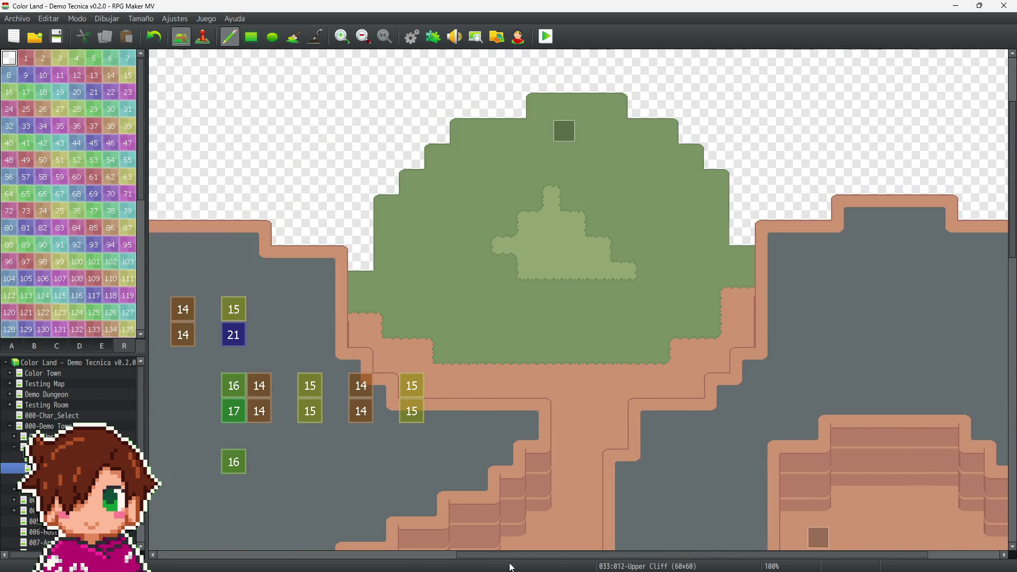
{"action": "mouse_move", "coordinate": [563, 412]}
{"action": "left_mouse_down"}
{"action": "mouse_move", "coordinate": [459, 416]}
{"action": "mouse_move", "coordinate": [380, 475]}
{"action": "mouse_move", "coordinate": [504, 396]}
{"action": "left_mouse_up"}
Step: Erase both 14 region markers on the cliff and the tiles beside them
{"action": "left_click_drag", "start_coordinate": [424, 352], "coordinate": [358, 331]}
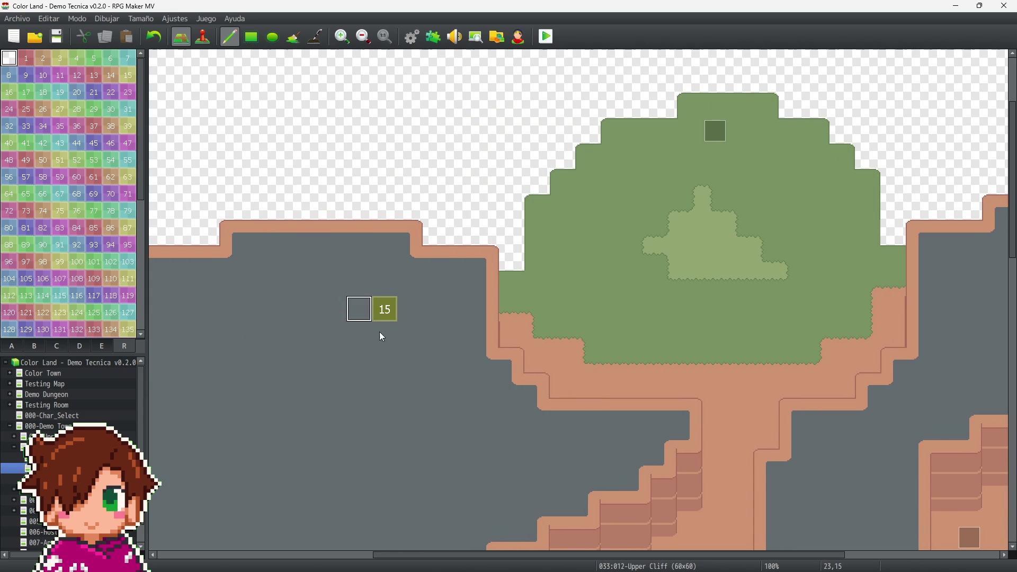
{"action": "scroll", "coordinate": [466, 423], "scroll_direction": "down", "scroll_amount": 6}
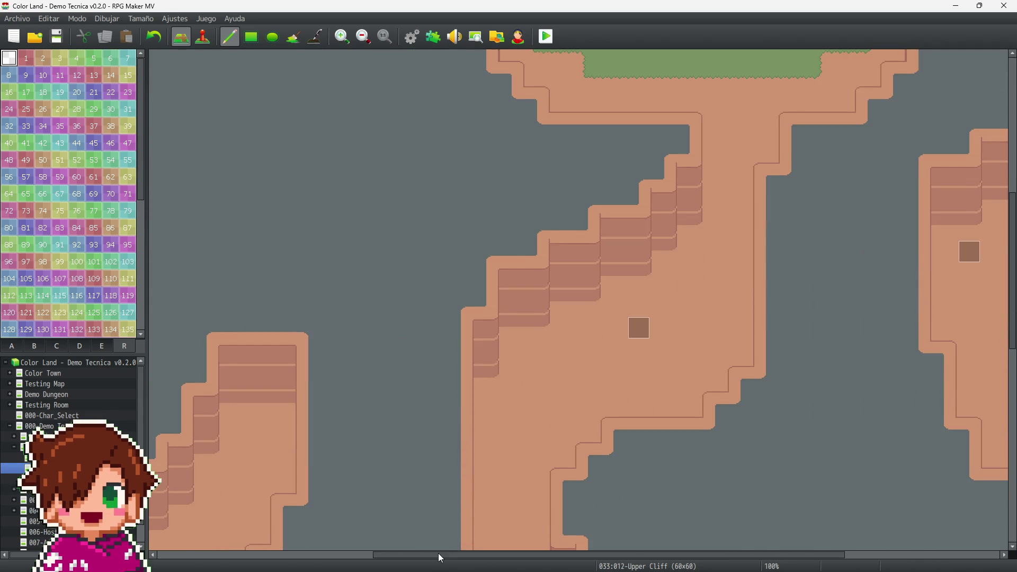
{"action": "scroll", "coordinate": [440, 553], "scroll_direction": "left", "scroll_amount": 5}
{"action": "scroll", "coordinate": [461, 259], "scroll_direction": "down", "scroll_amount": 8}
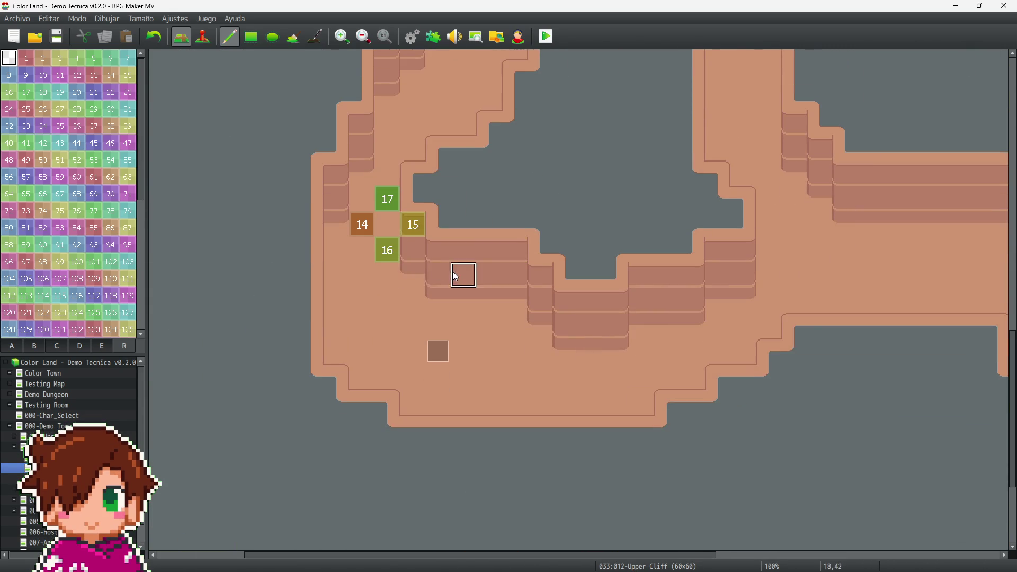
{"action": "mouse_move", "coordinate": [413, 225]}
{"action": "left_mouse_down"}
{"action": "mouse_move", "coordinate": [390, 241]}
{"action": "mouse_move", "coordinate": [360, 222]}
{"action": "left_mouse_up"}
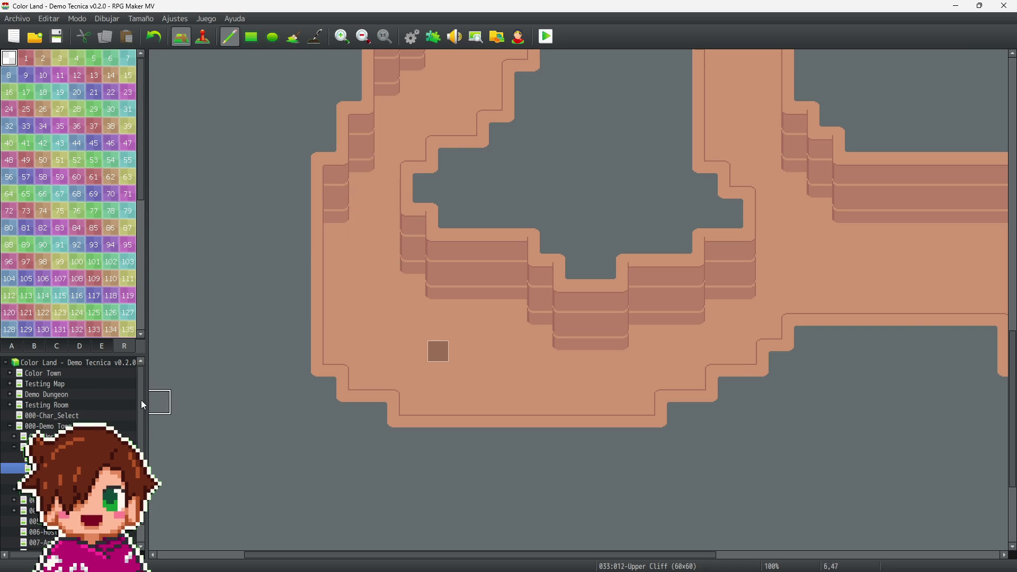
Step: Open the Cave Farm map and clear the region markers along the farm wall
{"action": "left_click", "coordinate": [53, 478]}
{"action": "scroll", "coordinate": [510, 317], "scroll_direction": "up", "scroll_amount": 2}
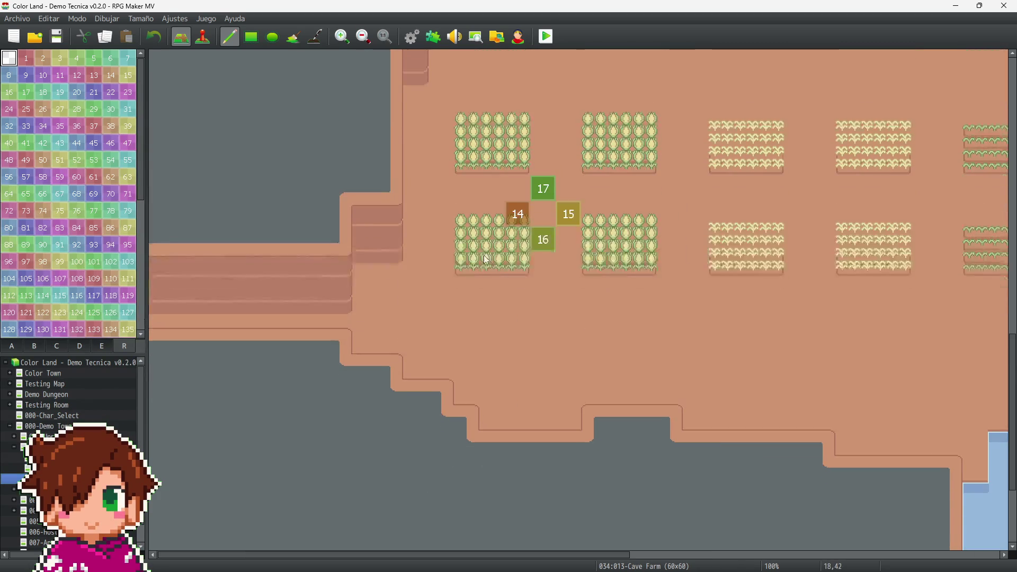
{"action": "left_click_drag", "start_coordinate": [493, 236], "coordinate": [543, 209]}
{"action": "scroll", "coordinate": [673, 238], "scroll_direction": "up", "scroll_amount": 10}
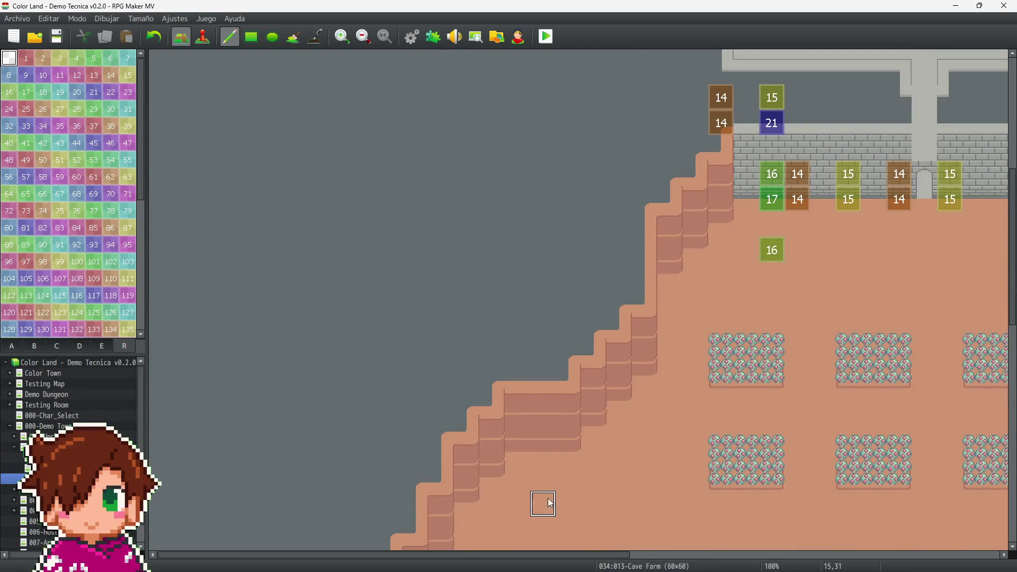
{"action": "scroll", "coordinate": [592, 453], "scroll_direction": "right", "scroll_amount": 4}
{"action": "scroll", "coordinate": [644, 271], "scroll_direction": "up", "scroll_amount": 3}
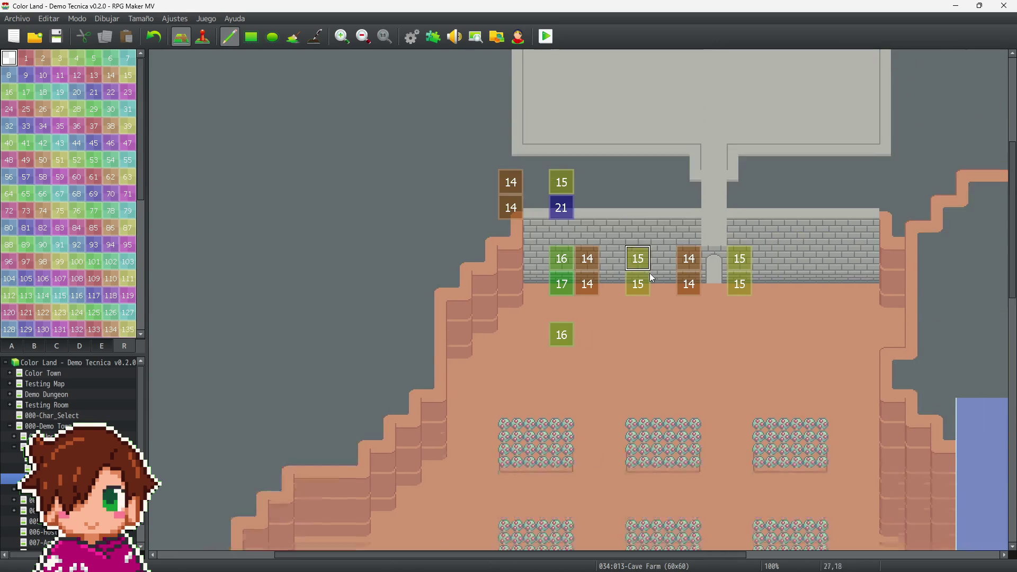
{"action": "key", "text": "ctrl+z"}
{"action": "key", "text": "ctrl+z"}
{"action": "key", "text": "ctrl+z"}
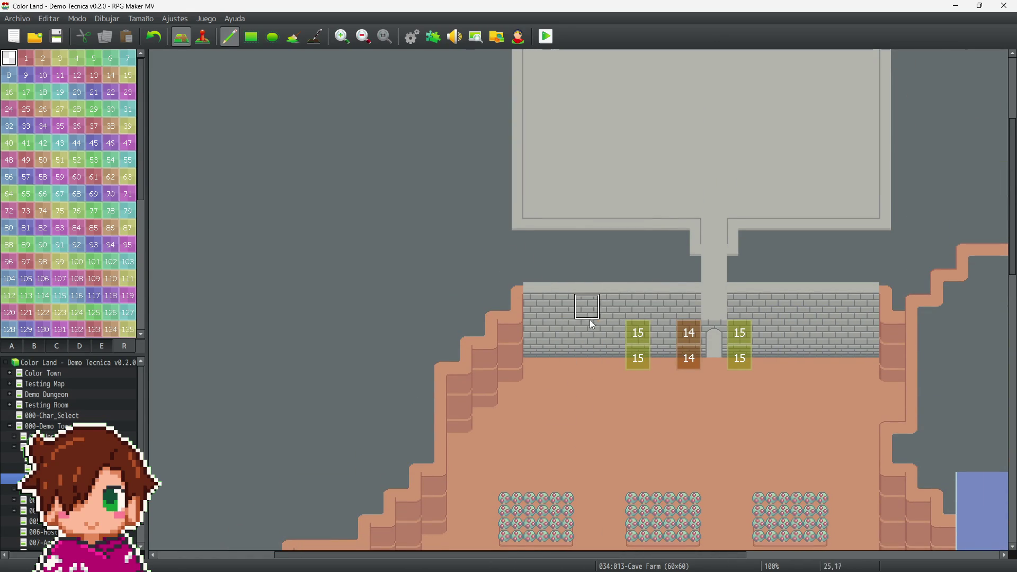
{"action": "scroll", "coordinate": [807, 249], "scroll_direction": "up", "scroll_amount": 4}
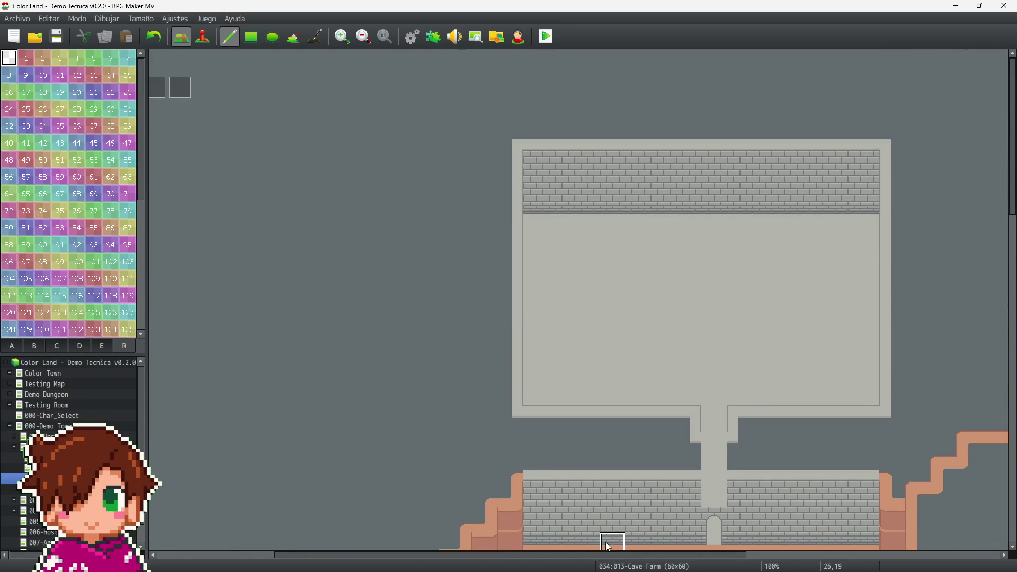
Step: Clear the remaining 14 and 15 Cave Farm markers and open the Upper Basement map
{"action": "left_click_drag", "start_coordinate": [567, 554], "coordinate": [819, 554]}
{"action": "scroll", "coordinate": [821, 396], "scroll_direction": "down", "scroll_amount": 5}
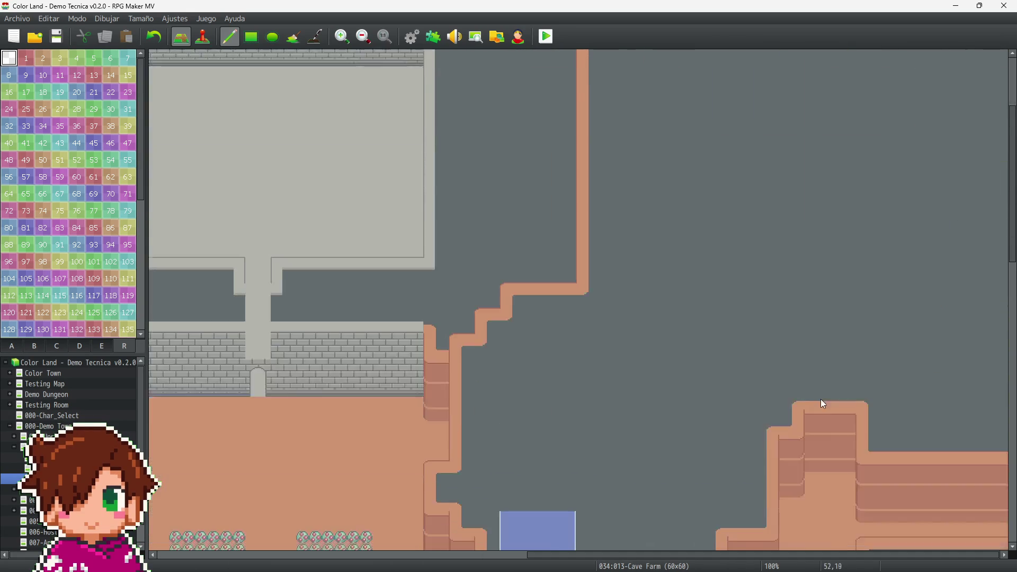
{"action": "scroll", "coordinate": [803, 409], "scroll_direction": "down", "scroll_amount": 2}
{"action": "key", "text": "ctrl+z"}
{"action": "key", "text": "ctrl+z"}
{"action": "key", "text": "ctrl+z"}
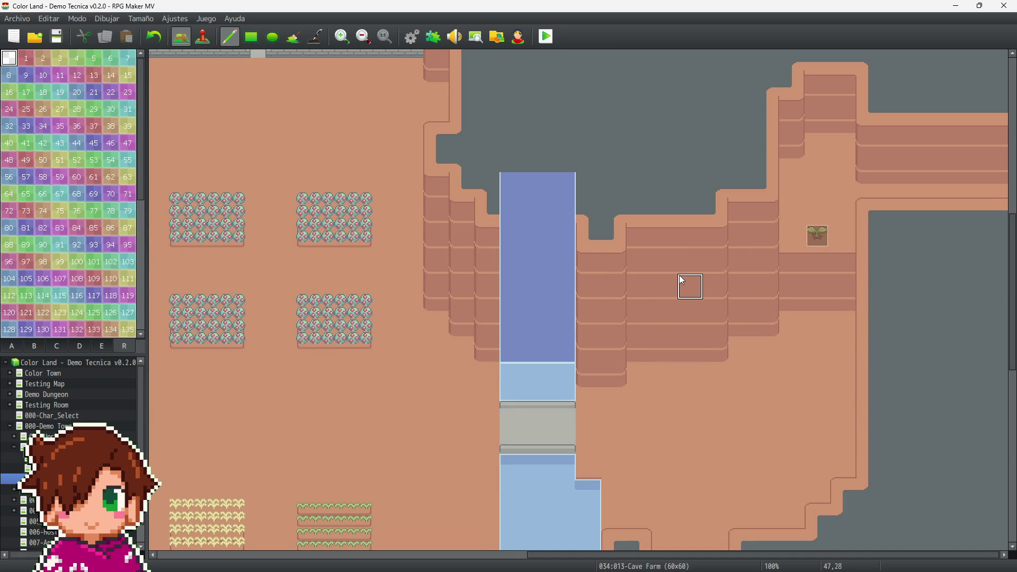
{"action": "scroll", "coordinate": [683, 281], "scroll_direction": "down", "scroll_amount": 2}
{"action": "scroll", "coordinate": [689, 293], "scroll_direction": "down", "scroll_amount": 5}
{"action": "mouse_move", "coordinate": [585, 556]}
{"action": "left_mouse_down"}
{"action": "mouse_move", "coordinate": [559, 567]}
{"action": "mouse_move", "coordinate": [221, 568]}
{"action": "left_mouse_up"}
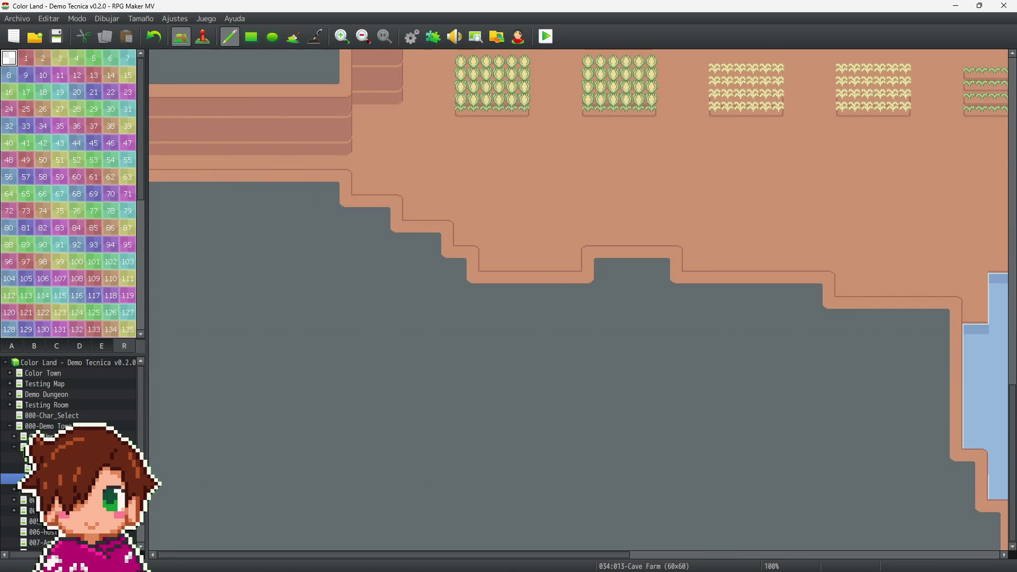
{"action": "left_click", "coordinate": [15, 450]}
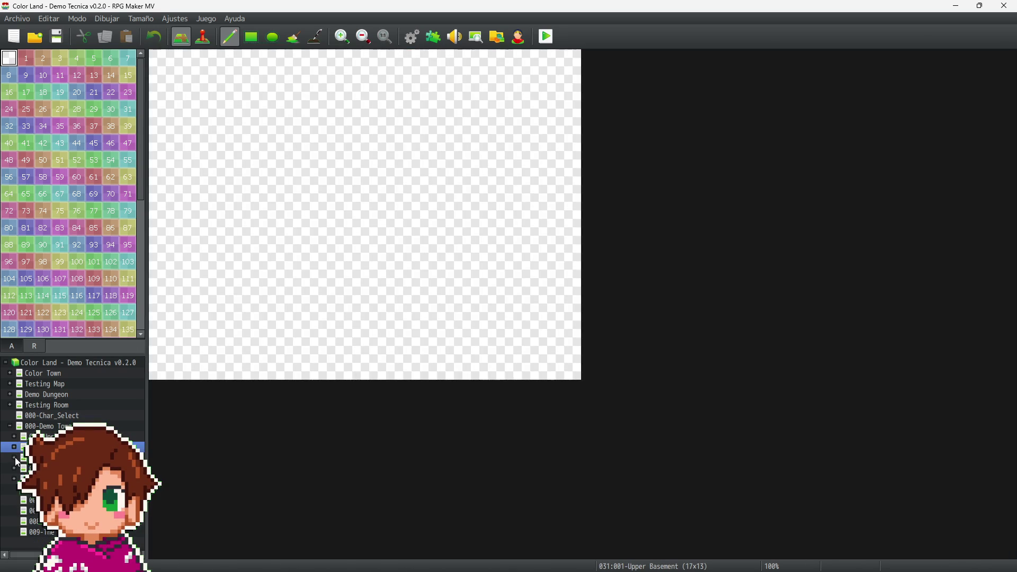
Step: Expand the map group, open Central Tower and erase the region tiles along the bottom row
{"action": "left_click", "coordinate": [15, 457]}
{"action": "left_click", "coordinate": [21, 468]}
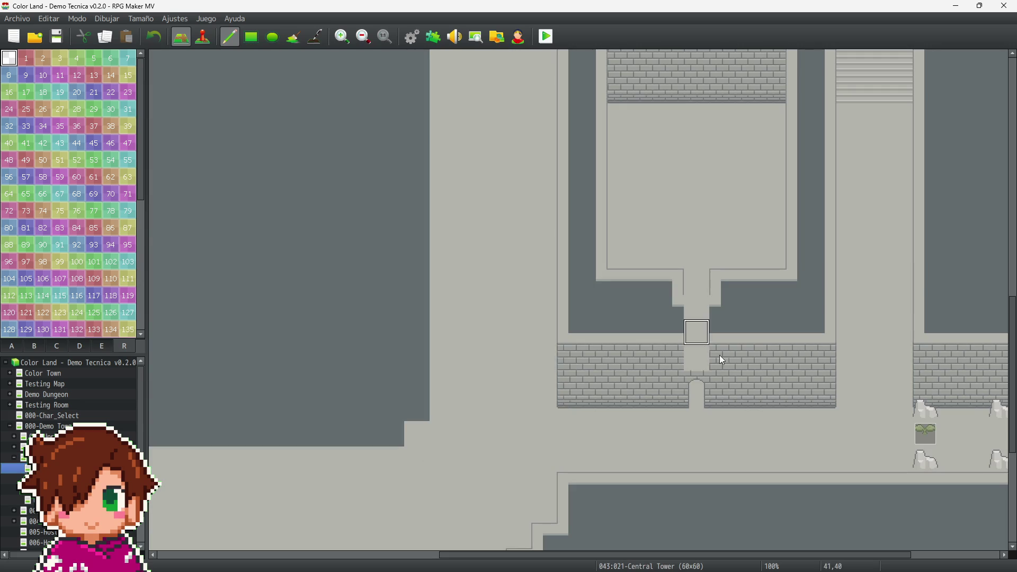
{"action": "scroll", "coordinate": [808, 414], "scroll_direction": "down", "scroll_amount": 5}
{"action": "mouse_move", "coordinate": [821, 556]}
{"action": "left_mouse_down"}
{"action": "mouse_move", "coordinate": [927, 567]}
{"action": "mouse_move", "coordinate": [477, 563]}
{"action": "left_mouse_up"}
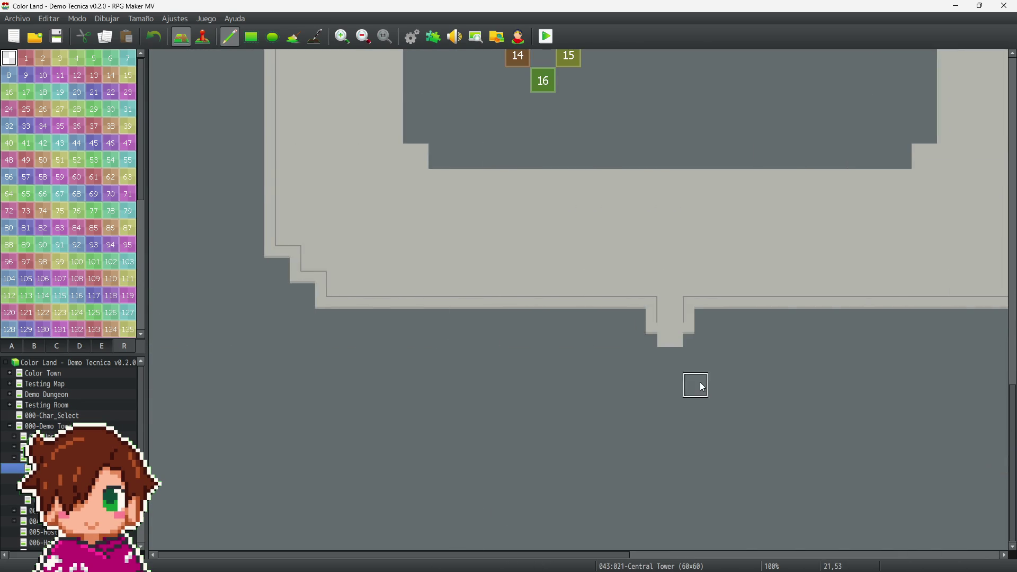
{"action": "scroll", "coordinate": [700, 382], "scroll_direction": "up", "scroll_amount": 3}
{"action": "scroll", "coordinate": [560, 286], "scroll_direction": "up", "scroll_amount": 1}
{"action": "scroll", "coordinate": [552, 305], "scroll_direction": "up", "scroll_amount": 10}
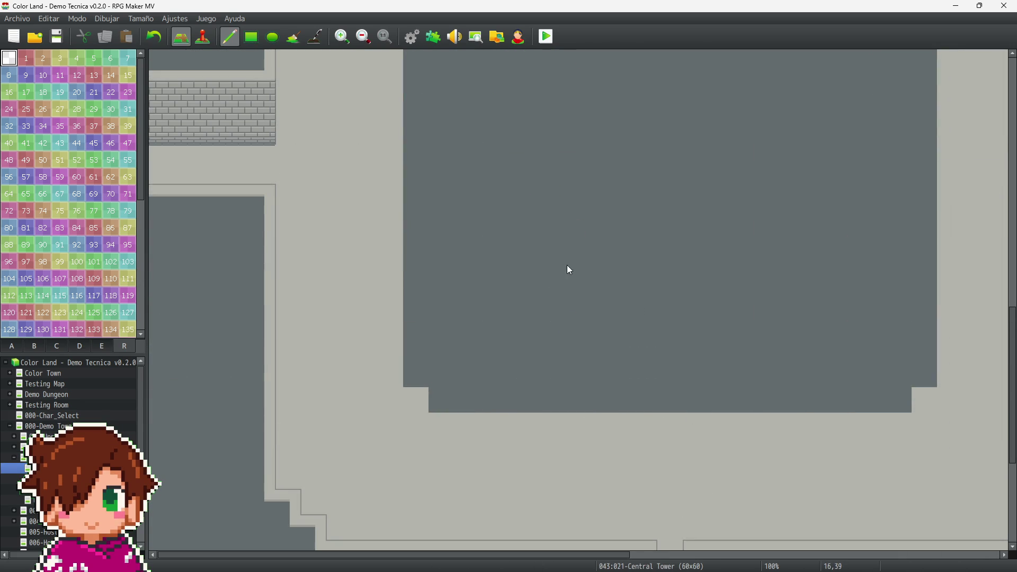
{"action": "scroll", "coordinate": [575, 270], "scroll_direction": "up", "scroll_amount": 4}
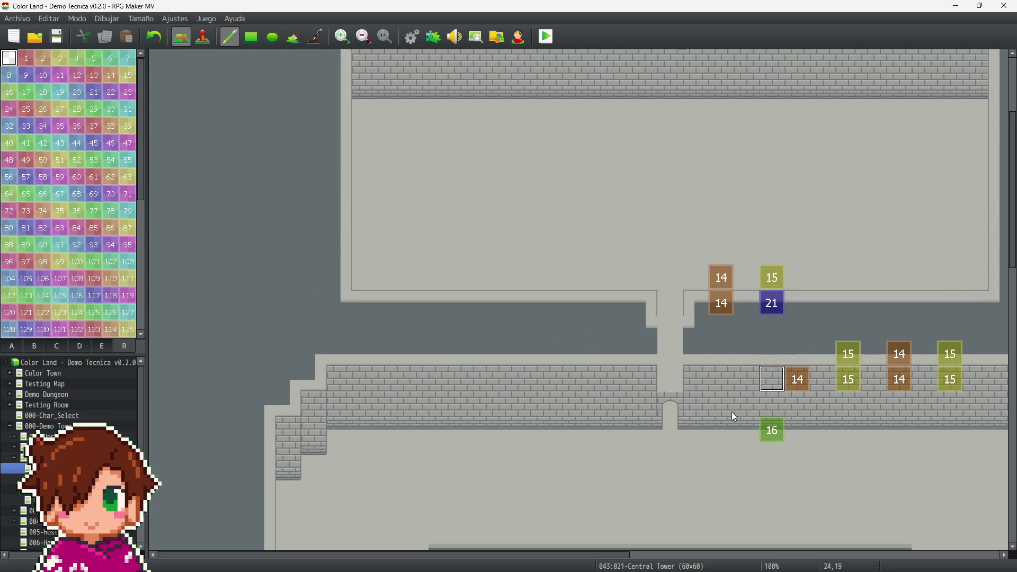
Step: Erase the 14 and 15 markers on the right wall and the remaining bottom-row tiles
{"action": "mouse_move", "coordinate": [767, 451]}
{"action": "left_mouse_down"}
{"action": "mouse_move", "coordinate": [972, 377]}
{"action": "mouse_move", "coordinate": [946, 357]}
{"action": "mouse_move", "coordinate": [869, 370]}
{"action": "left_mouse_up"}
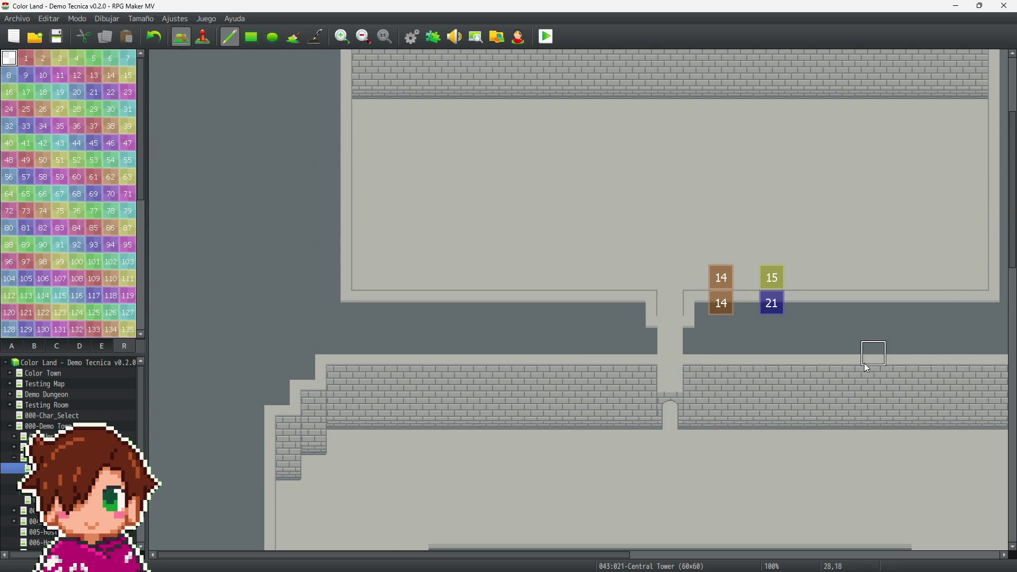
{"action": "left_click_drag", "start_coordinate": [780, 282], "coordinate": [751, 282]}
{"action": "scroll", "coordinate": [734, 275], "scroll_direction": "up", "scroll_amount": 3}
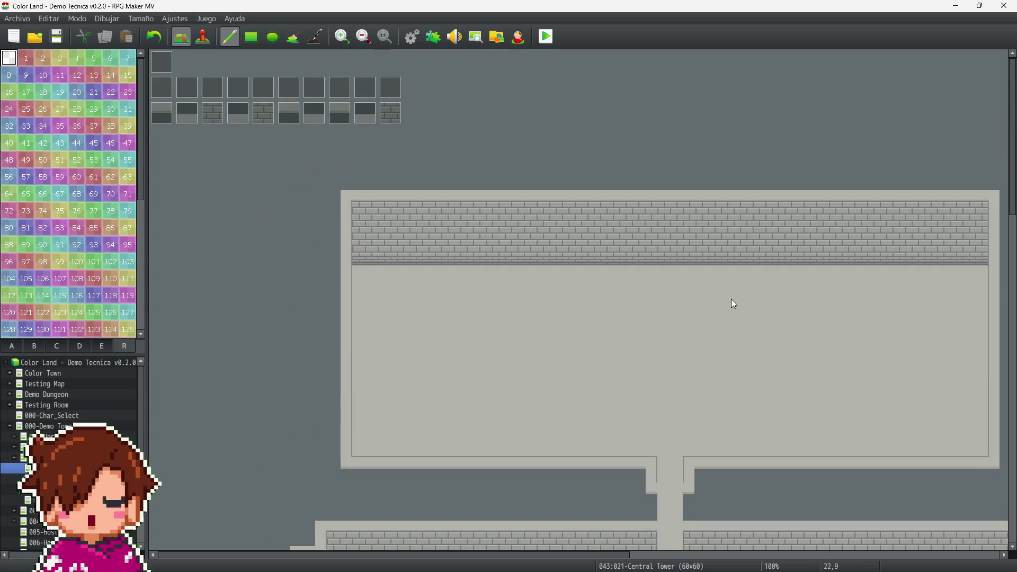
{"action": "scroll", "coordinate": [656, 466], "scroll_direction": "down", "scroll_amount": 1}
{"action": "left_click_drag", "start_coordinate": [598, 560], "coordinate": [970, 560]}
{"action": "scroll", "coordinate": [722, 354], "scroll_direction": "down", "scroll_amount": 7}
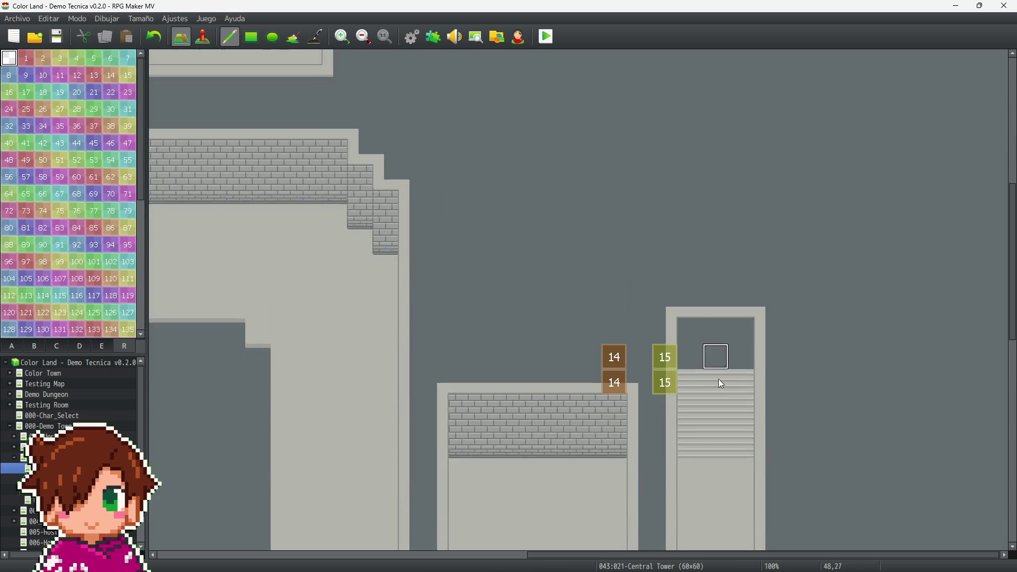
{"action": "scroll", "coordinate": [722, 363], "scroll_direction": "down", "scroll_amount": 3}
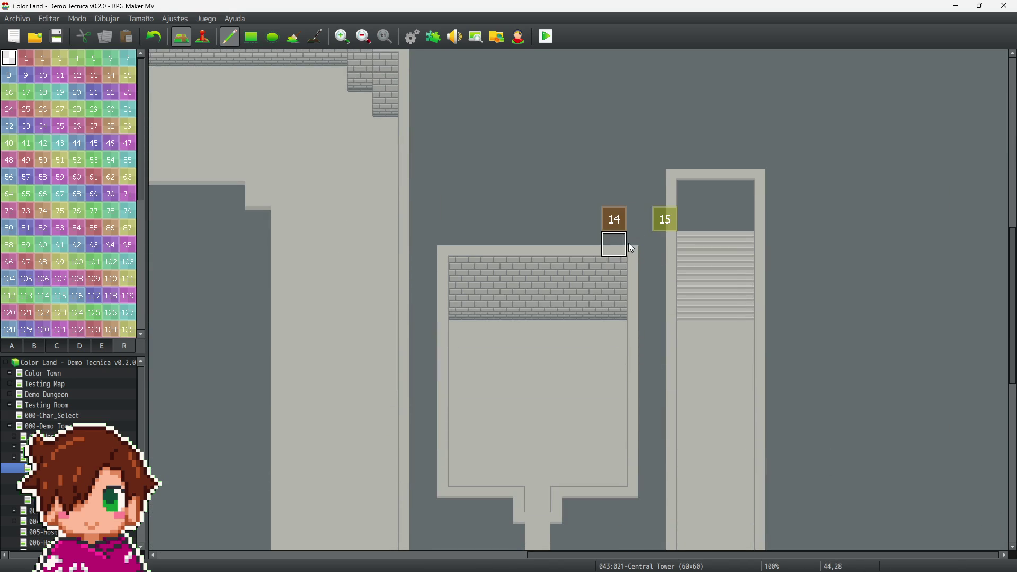
{"action": "scroll", "coordinate": [622, 265], "scroll_direction": "down", "scroll_amount": 4}
{"action": "scroll", "coordinate": [622, 265], "scroll_direction": "down", "scroll_amount": 6}
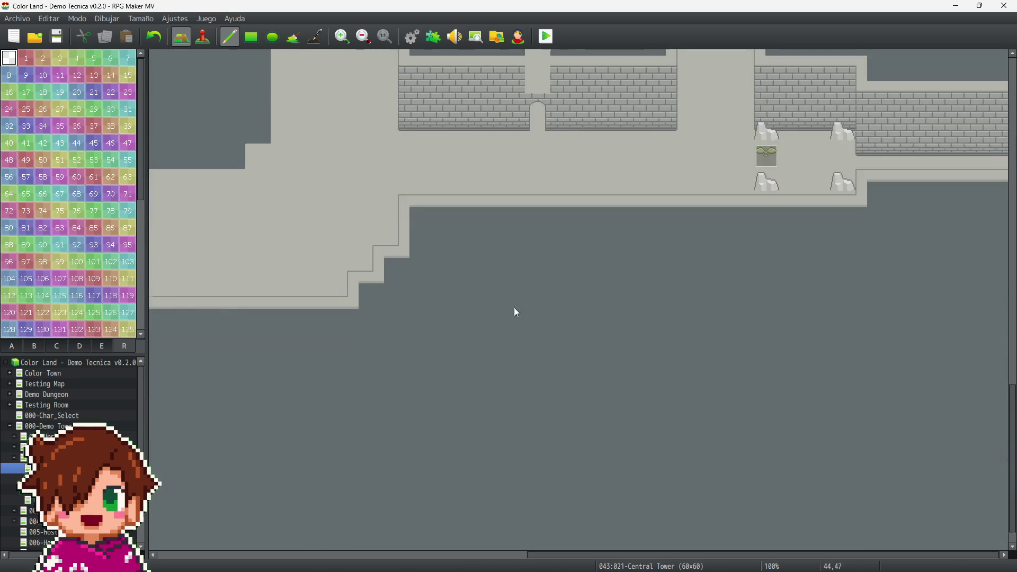
Step: Move to the Crossed Road map and erase its region markers, including the two 14s on the left
{"action": "key", "text": "Down"}
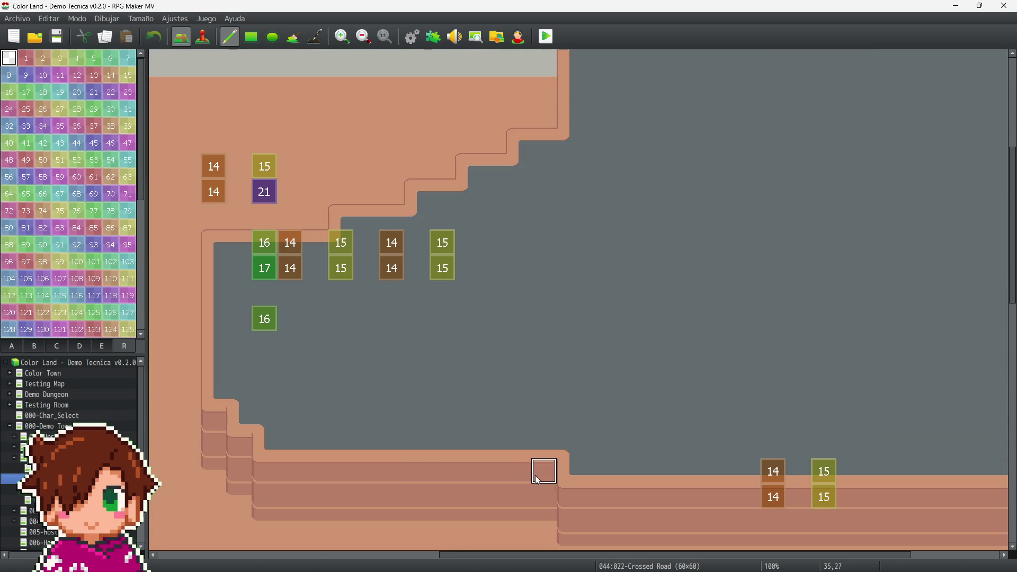
{"action": "mouse_move", "coordinate": [813, 486]}
{"action": "left_mouse_down"}
{"action": "mouse_move", "coordinate": [746, 495]}
{"action": "mouse_move", "coordinate": [415, 358]}
{"action": "mouse_move", "coordinate": [367, 279]}
{"action": "mouse_move", "coordinate": [426, 279]}
{"action": "left_mouse_up"}
{"action": "mouse_move", "coordinate": [341, 261]}
{"action": "left_mouse_down"}
{"action": "mouse_move", "coordinate": [254, 185]}
{"action": "mouse_move", "coordinate": [518, 275]}
{"action": "left_mouse_up"}
{"action": "scroll", "coordinate": [818, 360], "scroll_direction": "up", "scroll_amount": 3}
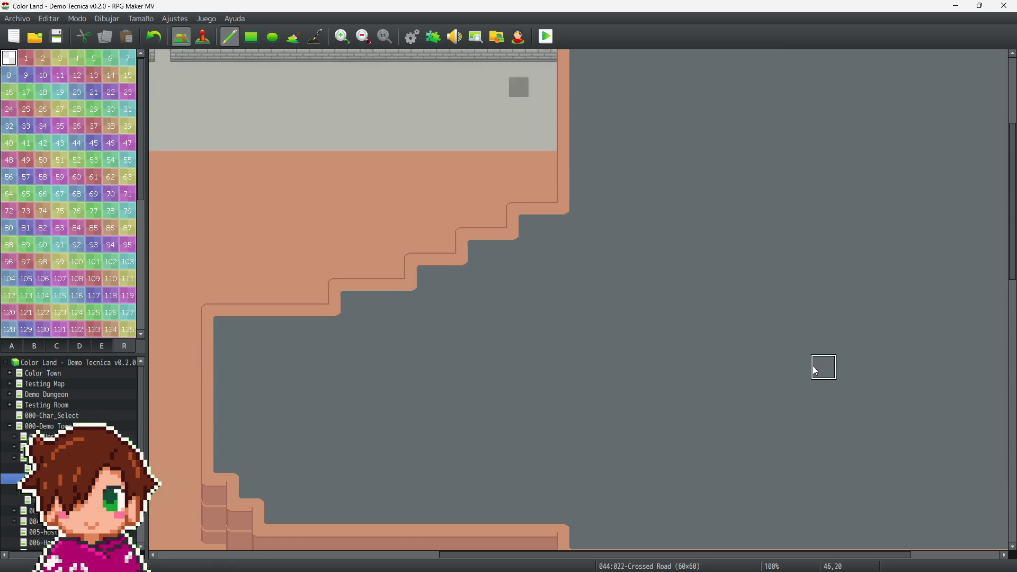
{"action": "scroll", "coordinate": [816, 370], "scroll_direction": "up", "scroll_amount": 5}
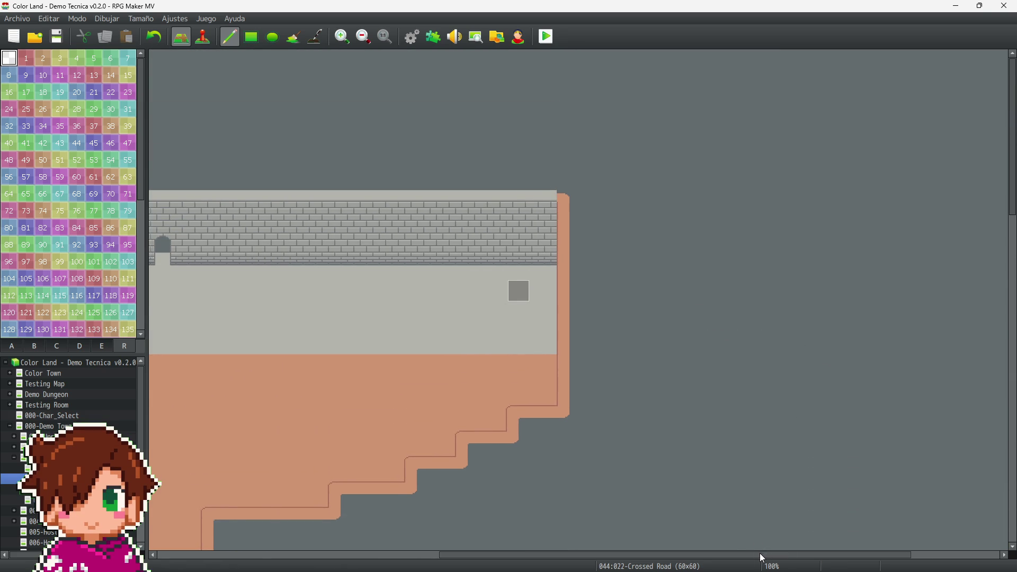
{"action": "scroll", "coordinate": [758, 553], "scroll_direction": "right", "scroll_amount": 3}
{"action": "scroll", "coordinate": [691, 320], "scroll_direction": "down", "scroll_amount": 6}
{"action": "scroll", "coordinate": [625, 328], "scroll_direction": "down", "scroll_amount": 10}
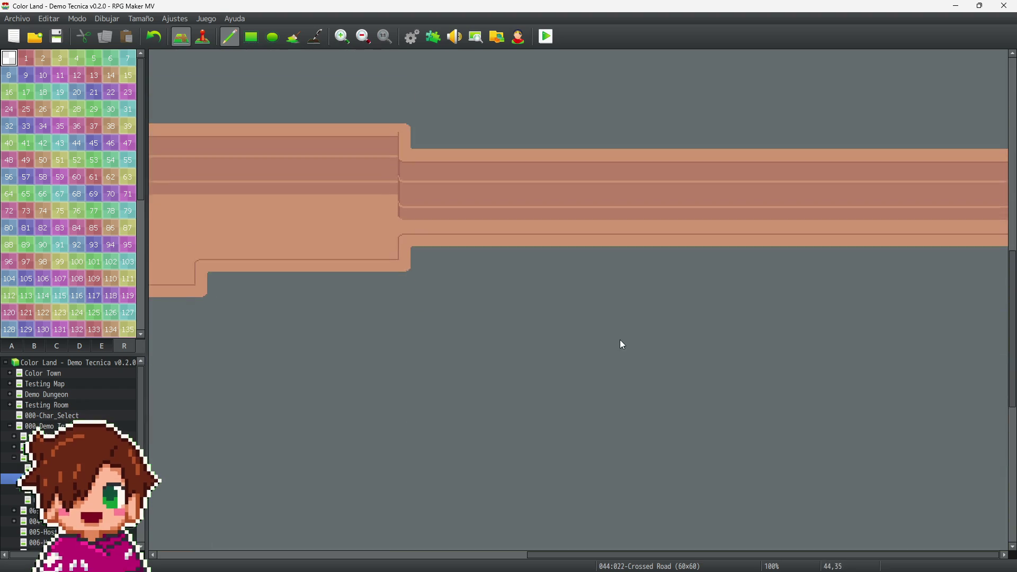
Step: Erase the Crossed Road bottom-row region tiles and open the Main City map
{"action": "left_click_drag", "start_coordinate": [708, 554], "coordinate": [326, 554]}
{"action": "scroll", "coordinate": [590, 346], "scroll_direction": "up", "scroll_amount": 10}
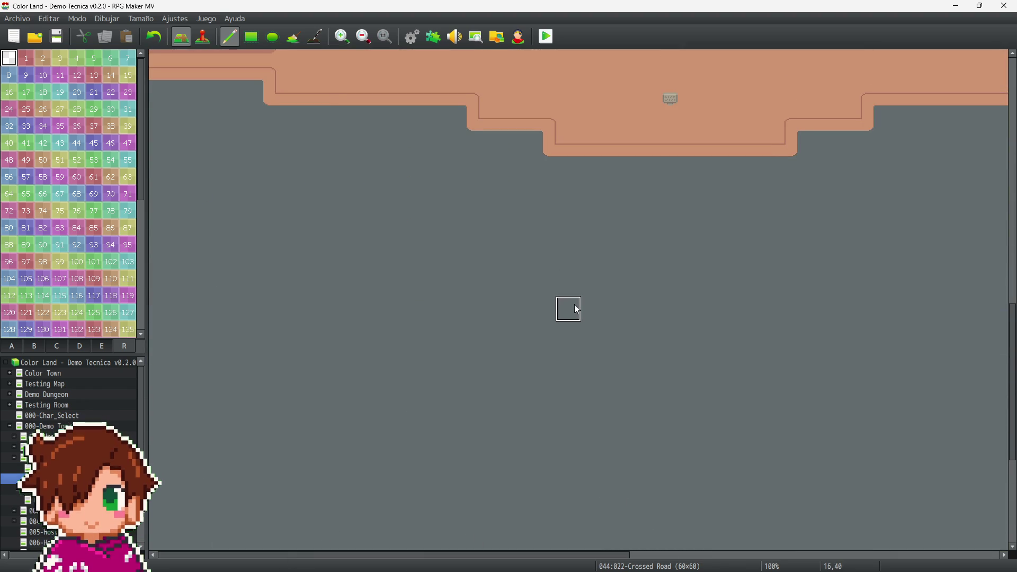
{"action": "scroll", "coordinate": [567, 312], "scroll_direction": "up", "scroll_amount": 10}
{"action": "scroll", "coordinate": [558, 239], "scroll_direction": "up", "scroll_amount": 10}
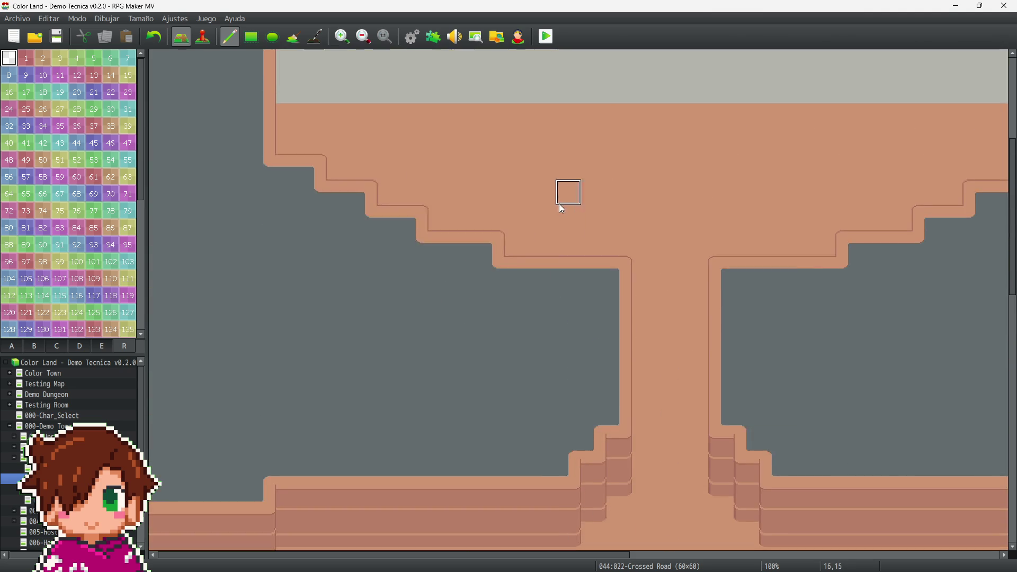
{"action": "scroll", "coordinate": [273, 397], "scroll_direction": "up", "scroll_amount": 3}
{"action": "scroll", "coordinate": [273, 397], "scroll_direction": "up", "scroll_amount": 1}
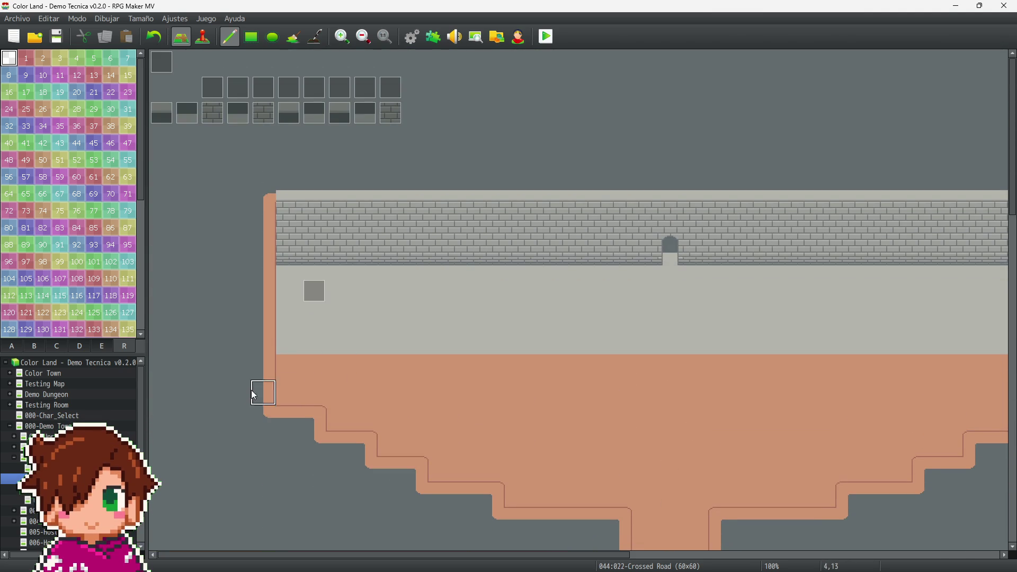
{"action": "left_click", "coordinate": [11, 490]}
{"action": "scroll", "coordinate": [417, 408], "scroll_direction": "up", "scroll_amount": 5}
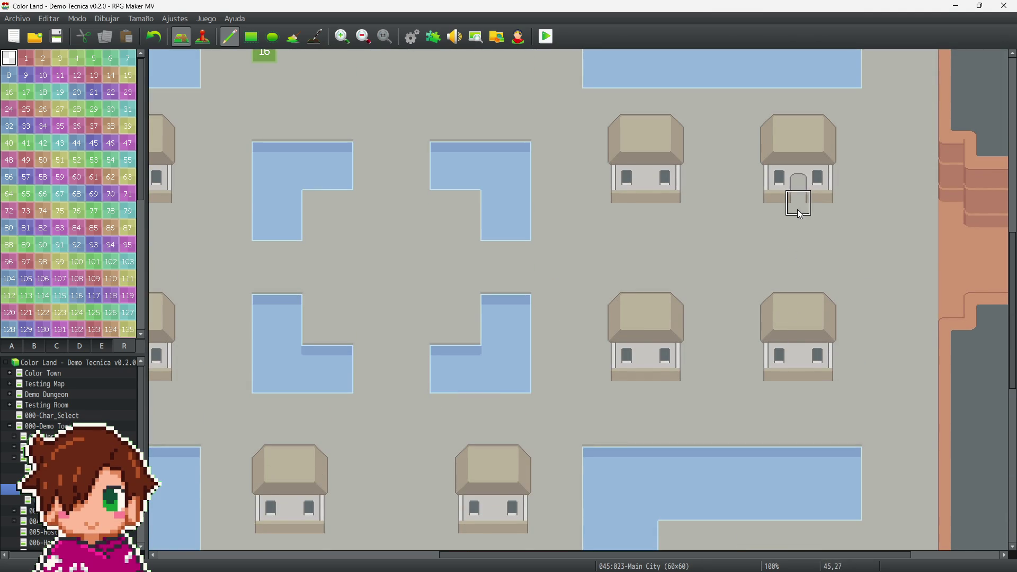
Step: Open the Market Path map from the map tree
{"action": "scroll", "coordinate": [779, 197], "scroll_direction": "up", "scroll_amount": 5}
{"action": "scroll", "coordinate": [211, 359], "scroll_direction": "up", "scroll_amount": 5}
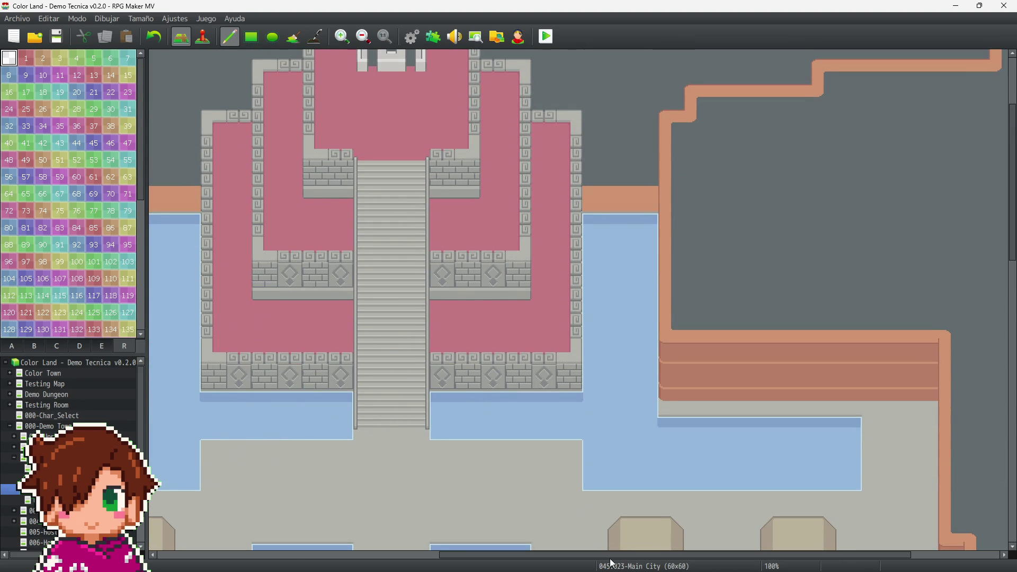
{"action": "left_click_drag", "start_coordinate": [609, 556], "coordinate": [324, 551]}
{"action": "scroll", "coordinate": [528, 420], "scroll_direction": "down", "scroll_amount": 5}
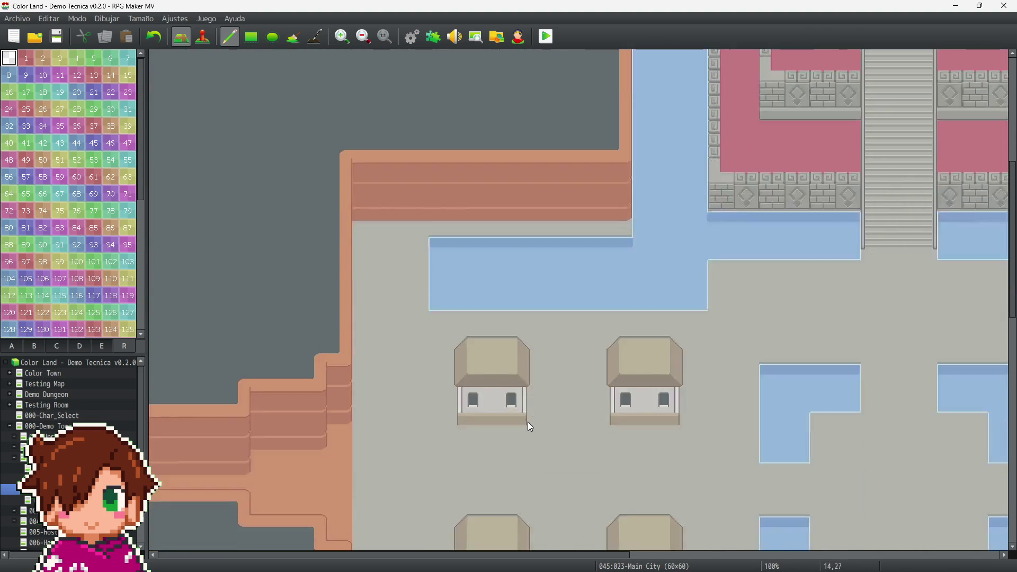
{"action": "left_click", "coordinate": [22, 500]}
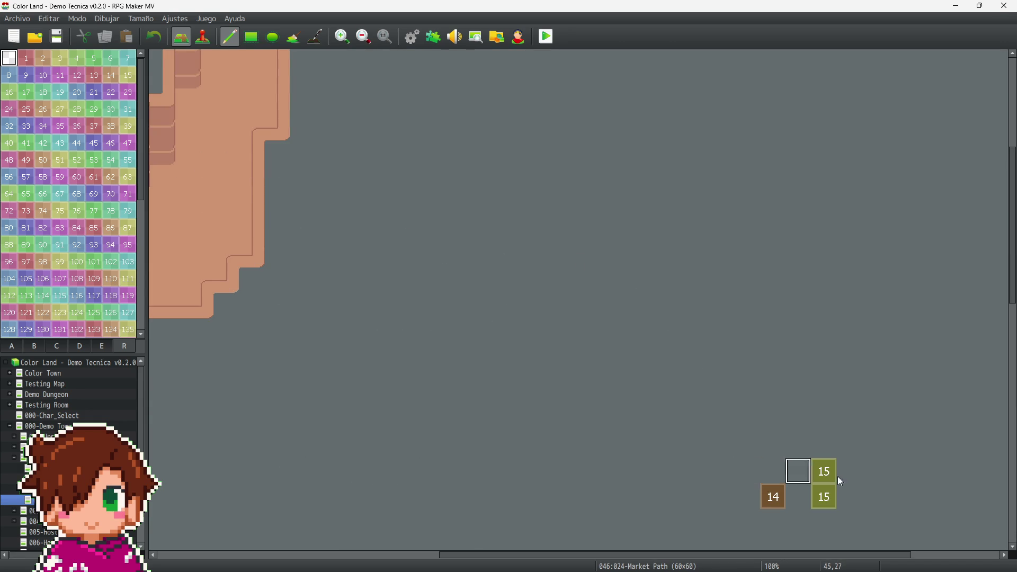
Step: Go through Main City and Market to the Market Entry map
{"action": "scroll", "coordinate": [497, 247], "scroll_direction": "up", "scroll_amount": 3}
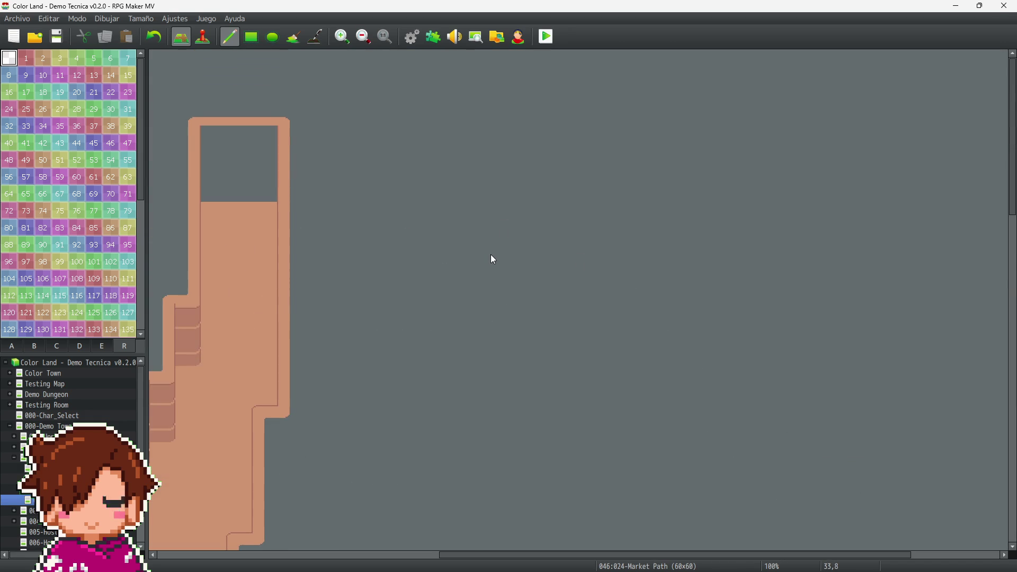
{"action": "left_click_drag", "start_coordinate": [543, 557], "coordinate": [239, 541]}
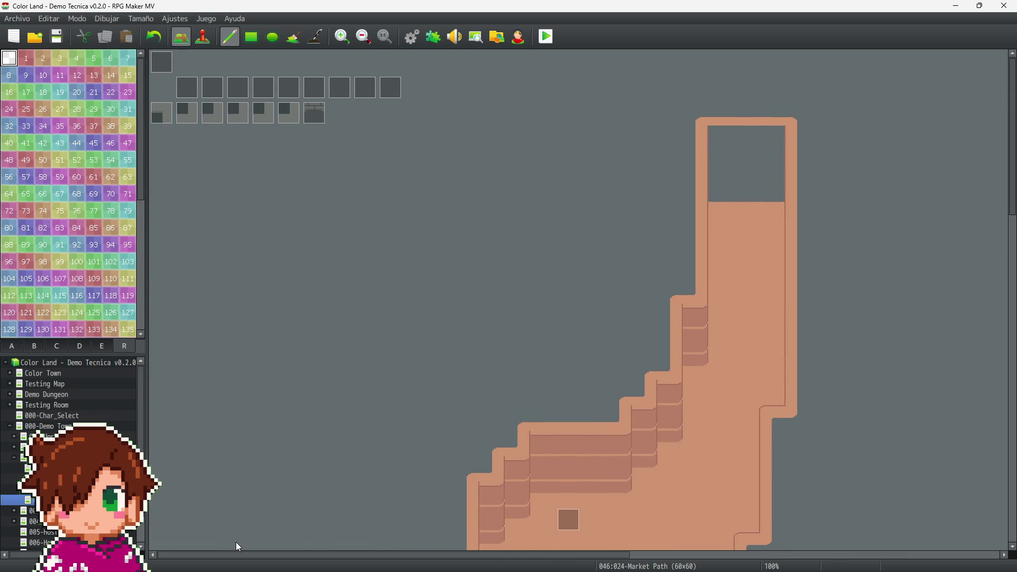
{"action": "scroll", "coordinate": [425, 370], "scroll_direction": "down", "scroll_amount": 6}
{"action": "scroll", "coordinate": [434, 378], "scroll_direction": "down", "scroll_amount": 8}
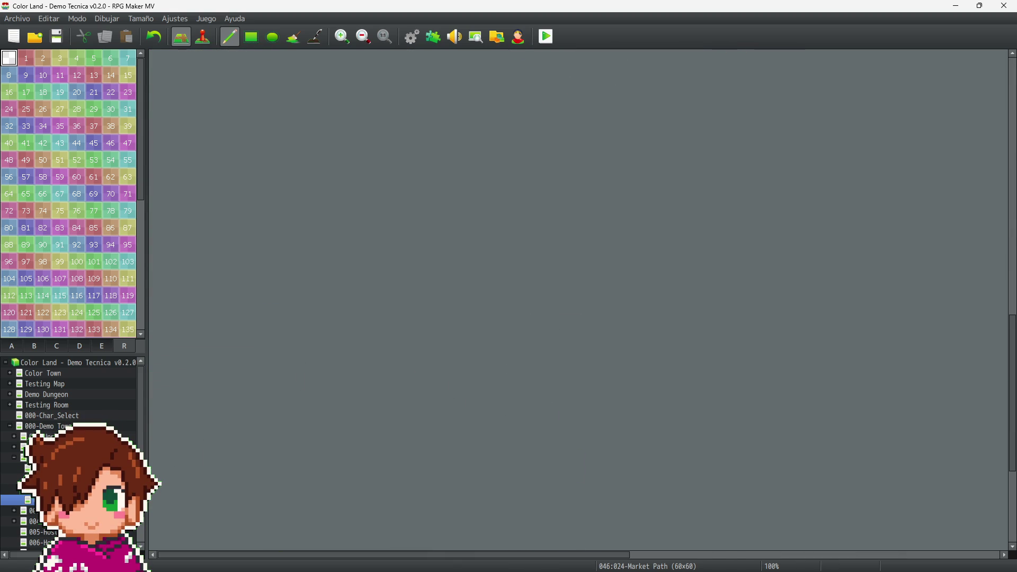
{"action": "left_click", "coordinate": [18, 459]}
{"action": "left_click", "coordinate": [14, 468]}
{"action": "key", "text": "Down"}
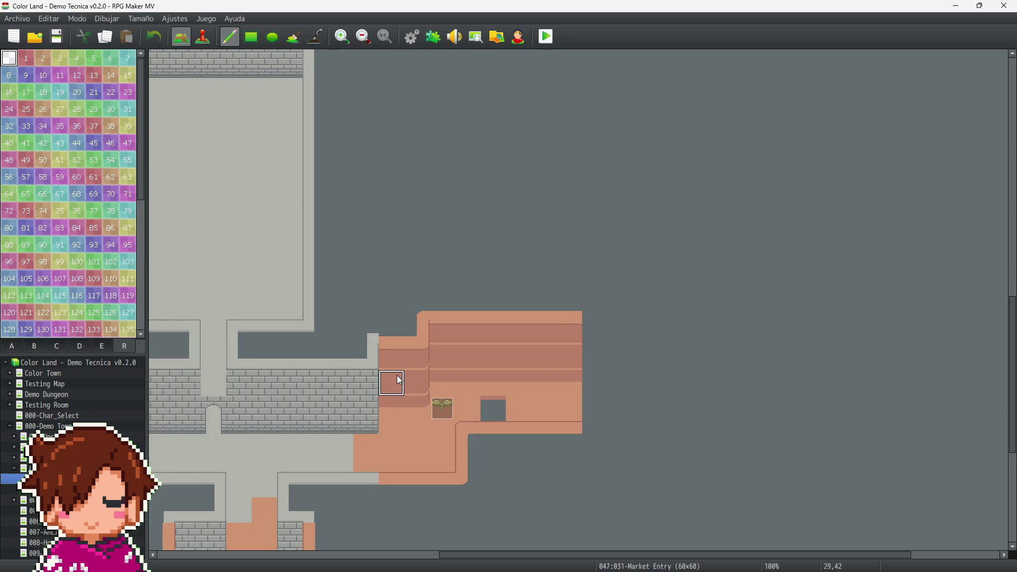
Step: Undo Market Entry's region 14, 15, 16 and 17 marks
{"action": "scroll", "coordinate": [371, 366], "scroll_direction": "up", "scroll_amount": 5}
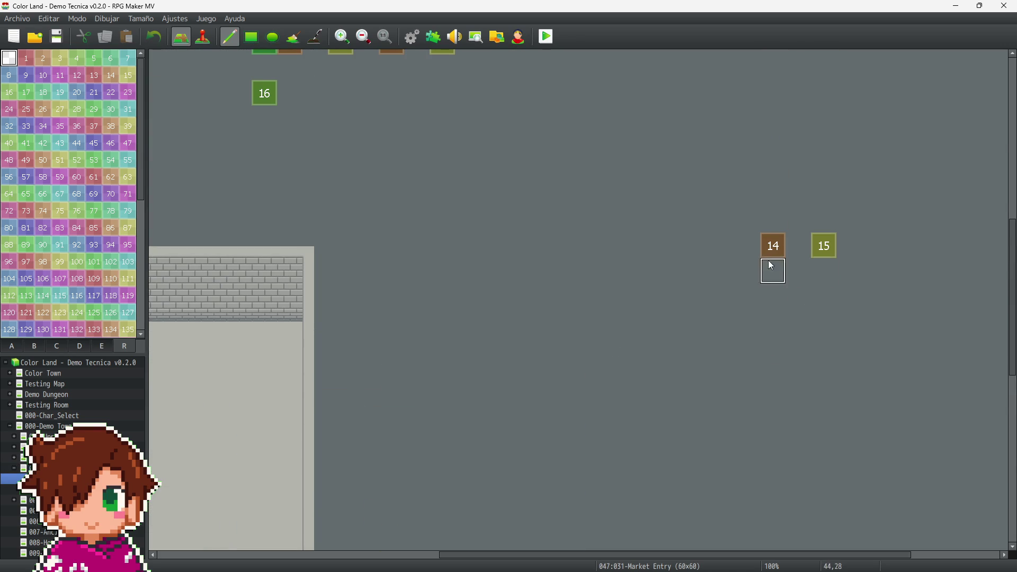
{"action": "scroll", "coordinate": [314, 299], "scroll_direction": "up", "scroll_amount": 6}
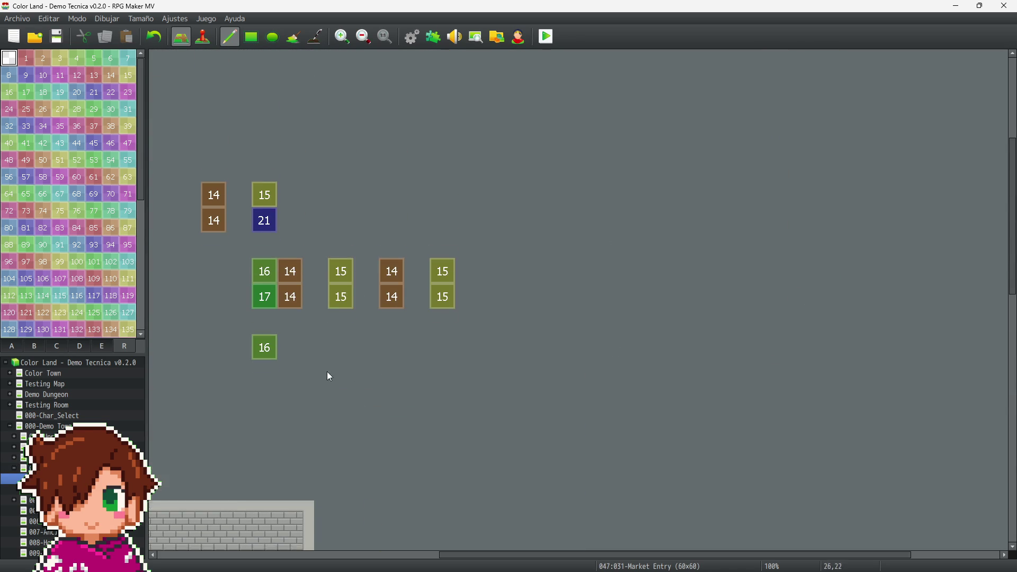
{"action": "key", "text": "ctrl+z"}
{"action": "key", "text": "ctrl+z"}
{"action": "key", "text": "ctrl+z"}
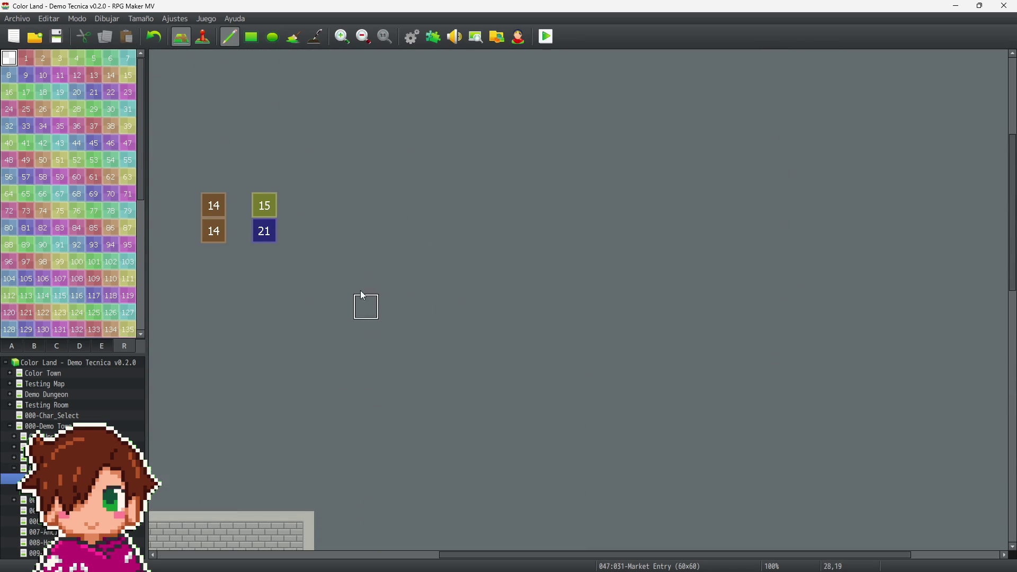
{"action": "key", "text": "ctrl+z"}
{"action": "key", "text": "ctrl+z"}
{"action": "scroll", "coordinate": [270, 265], "scroll_direction": "down", "scroll_amount": 12}
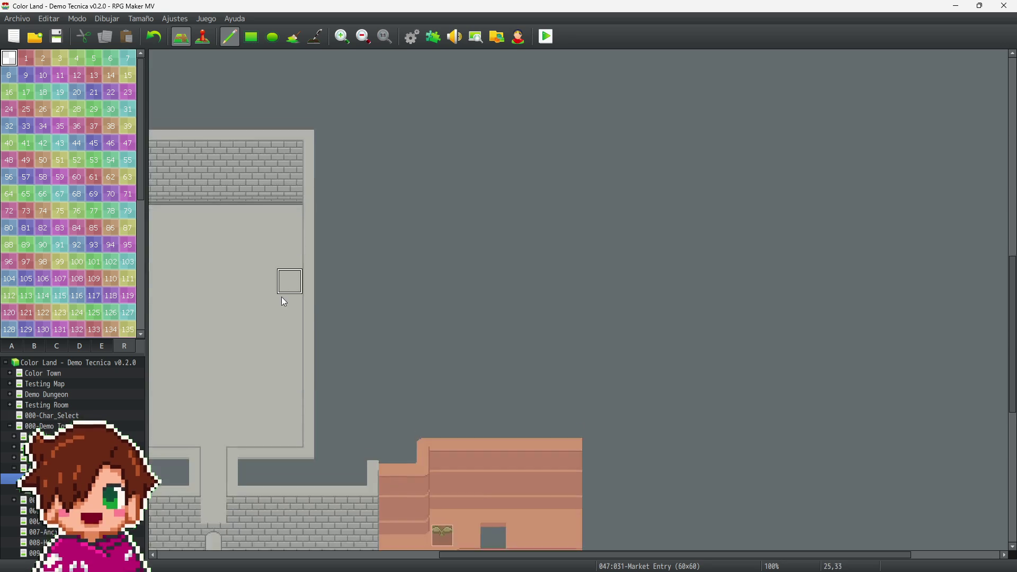
{"action": "scroll", "coordinate": [313, 334], "scroll_direction": "down", "scroll_amount": 1}
{"action": "mouse_move", "coordinate": [575, 552]}
{"action": "left_mouse_down"}
{"action": "mouse_move", "coordinate": [767, 558]}
{"action": "mouse_move", "coordinate": [218, 563]}
{"action": "left_mouse_up"}
{"action": "scroll", "coordinate": [540, 404], "scroll_direction": "up", "scroll_amount": 9}
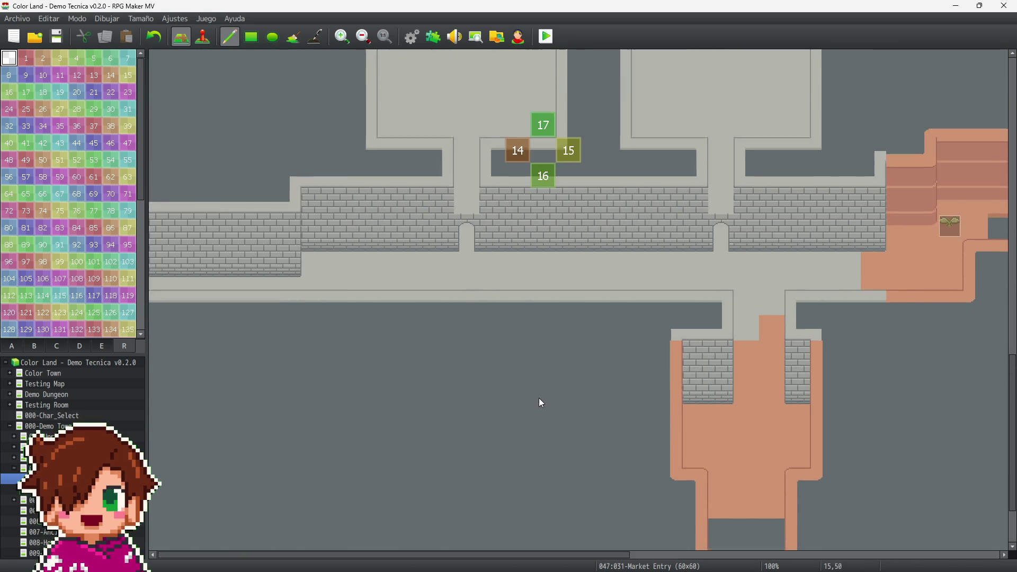
{"action": "key", "text": "ctrl+z"}
{"action": "key", "text": "ctrl+z"}
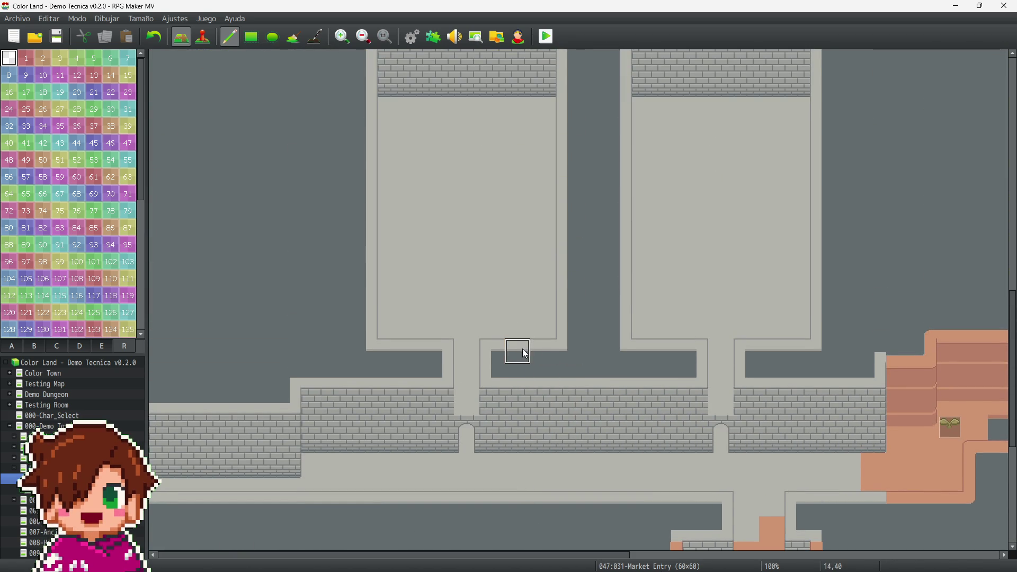
Step: Switch to the 032-Central Tower map
{"action": "scroll", "coordinate": [440, 345], "scroll_direction": "up", "scroll_amount": 6}
{"action": "scroll", "coordinate": [288, 277], "scroll_direction": "up", "scroll_amount": 4}
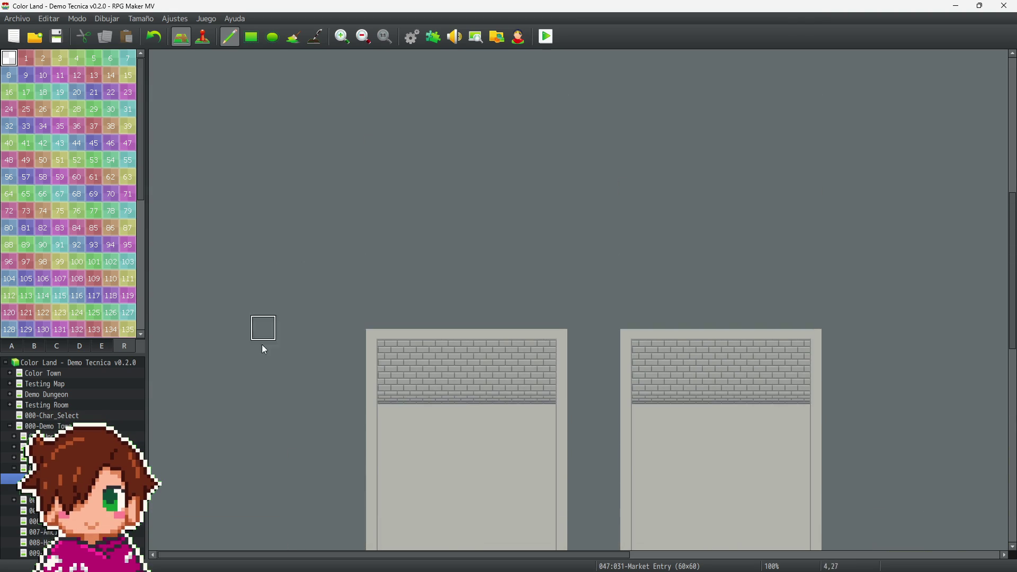
{"action": "left_click", "coordinate": [42, 489]}
{"action": "scroll", "coordinate": [697, 425], "scroll_direction": "up", "scroll_amount": 9}
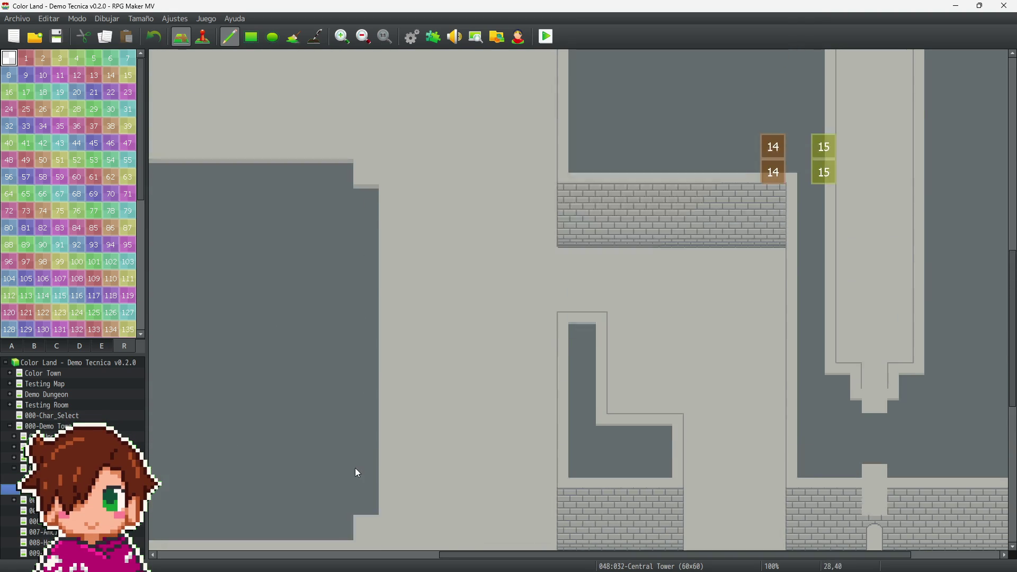
Step: Undo Central Tower's region 14, 15, 21, 16 and 17 marks, then open the empty Market map
{"action": "key", "text": "ctrl+z"}
{"action": "key", "text": "ctrl+z"}
{"action": "key", "text": "ctrl+z"}
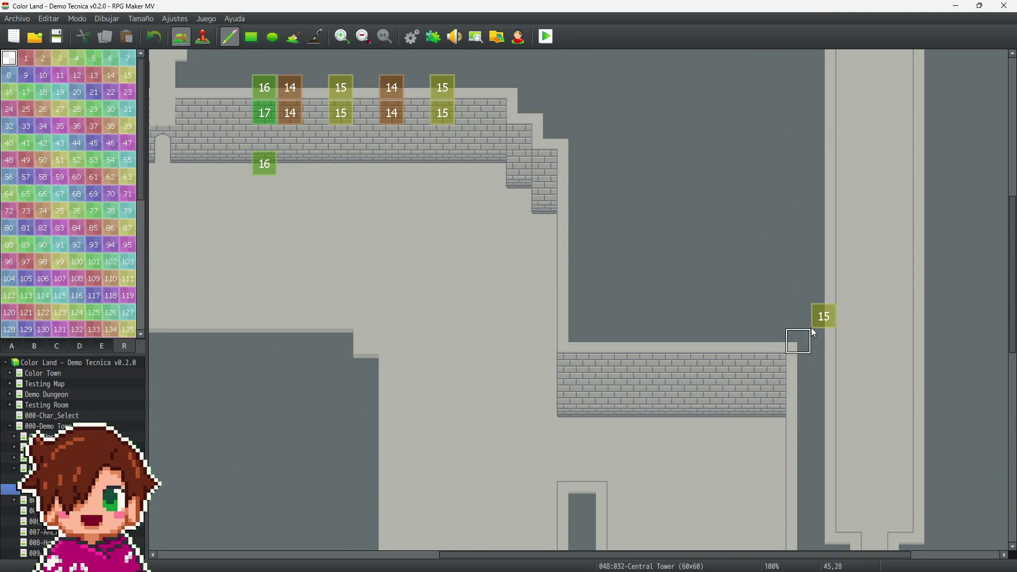
{"action": "scroll", "coordinate": [350, 172], "scroll_direction": "up", "scroll_amount": 4}
{"action": "key", "text": "ctrl+z"}
{"action": "key", "text": "ctrl+z"}
{"action": "key", "text": "ctrl+z"}
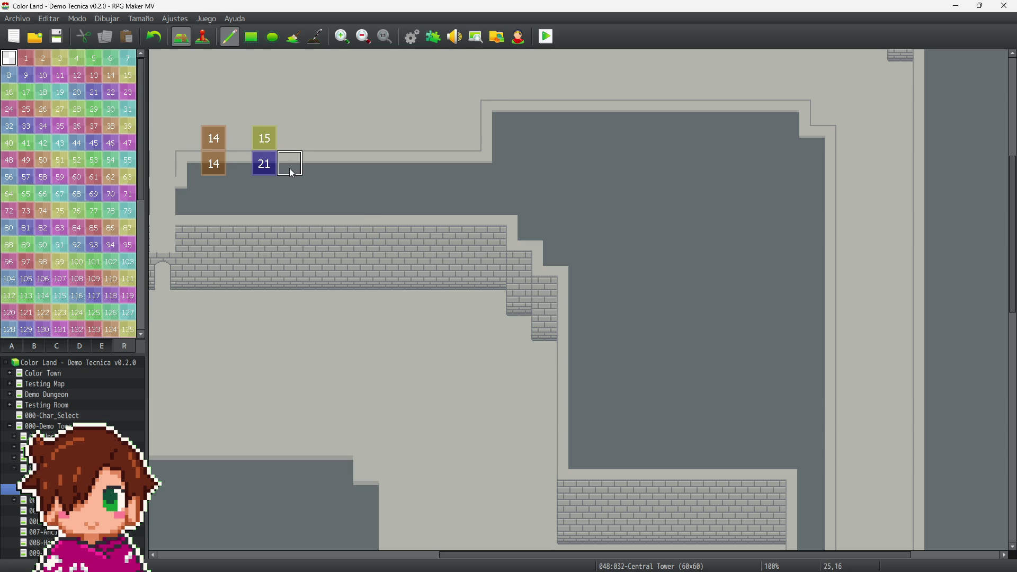
{"action": "key", "text": "ctrl+z"}
{"action": "key", "text": "ctrl+z"}
{"action": "key", "text": "ctrl+z"}
{"action": "scroll", "coordinate": [409, 233], "scroll_direction": "up", "scroll_amount": 4}
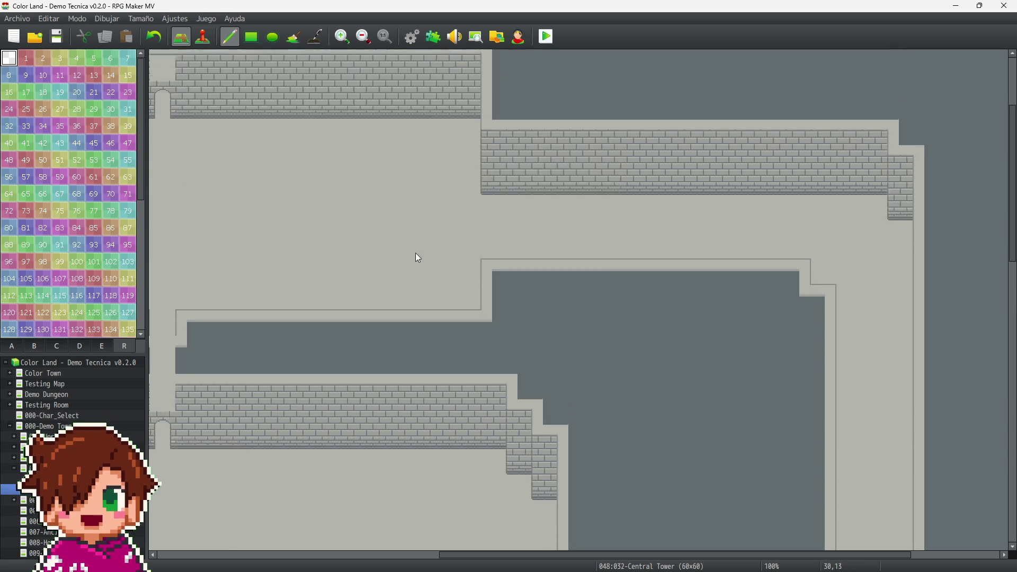
{"action": "scroll", "coordinate": [418, 258], "scroll_direction": "up", "scroll_amount": 2}
{"action": "left_click_drag", "start_coordinate": [584, 553], "coordinate": [237, 549]}
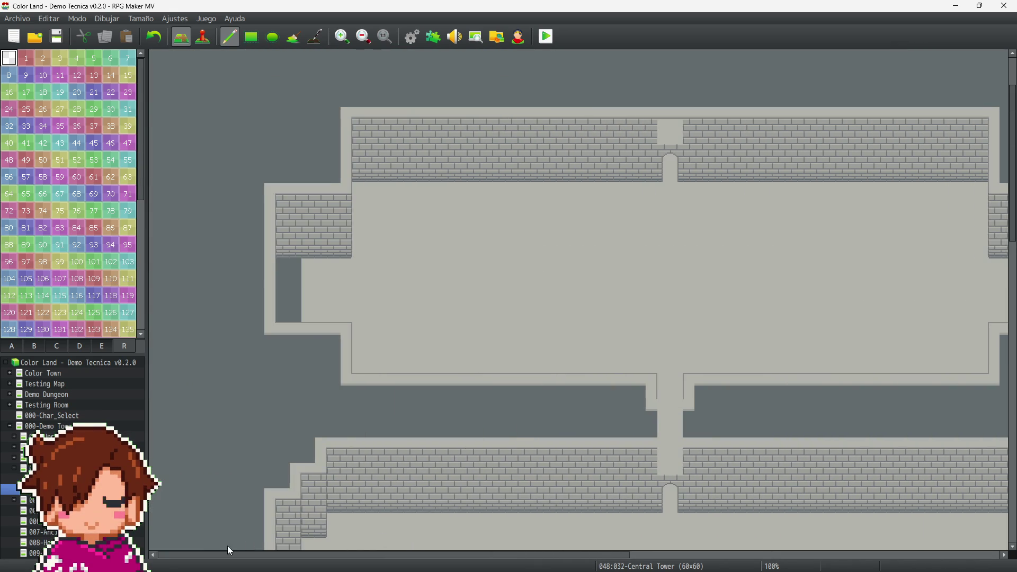
{"action": "scroll", "coordinate": [505, 358], "scroll_direction": "down", "scroll_amount": 15}
{"action": "key", "text": "ctrl+z"}
{"action": "key", "text": "ctrl+z"}
{"action": "key", "text": "ctrl+z"}
{"action": "key", "text": "ctrl+z"}
{"action": "scroll", "coordinate": [549, 317], "scroll_direction": "down", "scroll_amount": 6}
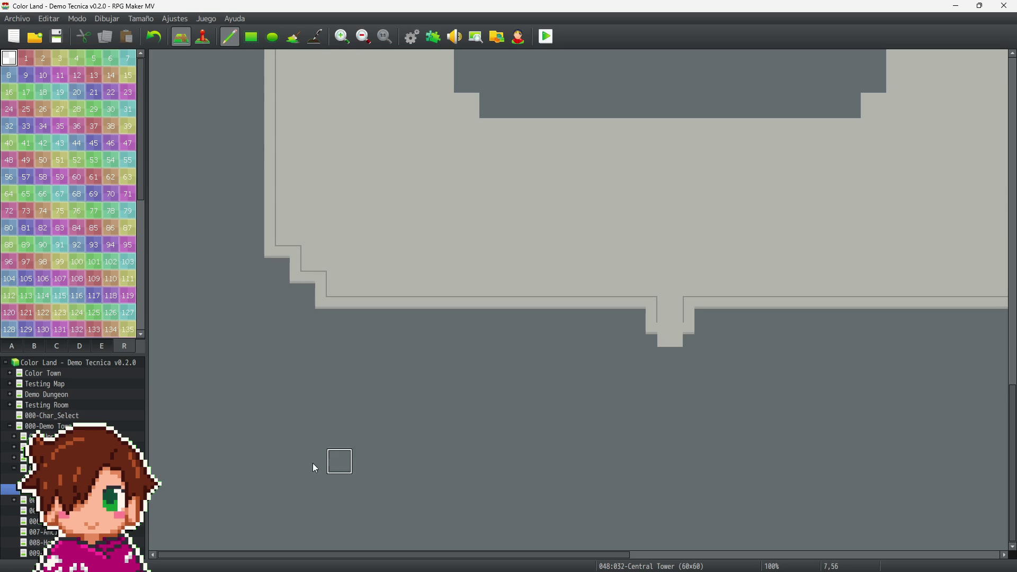
{"action": "left_click", "coordinate": [14, 469]}
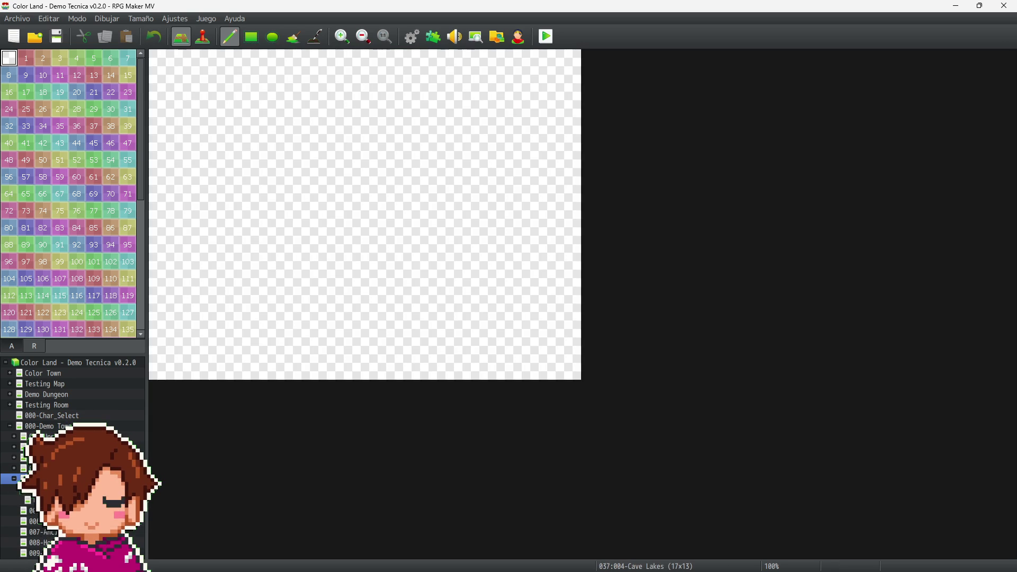
Step: On the Side Hallway map, undo the region 14, 15 and 21 marks and a run of eight marks
{"action": "left_click", "coordinate": [37, 490]}
{"action": "scroll", "coordinate": [359, 219], "scroll_direction": "up", "scroll_amount": 3}
{"action": "key", "text": "ctrl+z"}
{"action": "key", "text": "ctrl+z"}
{"action": "key", "text": "ctrl+z"}
{"action": "key", "text": "ctrl+z"}
{"action": "key", "text": "ctrl+z"}
{"action": "key", "text": "ctrl+z"}
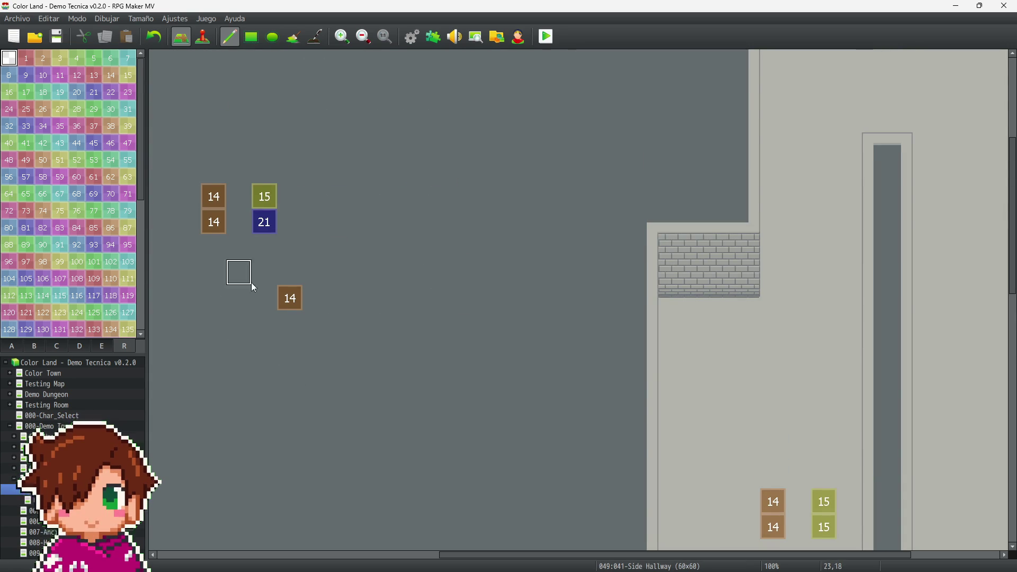
{"action": "key", "text": "ctrl+z"}
{"action": "key", "text": "ctrl+z"}
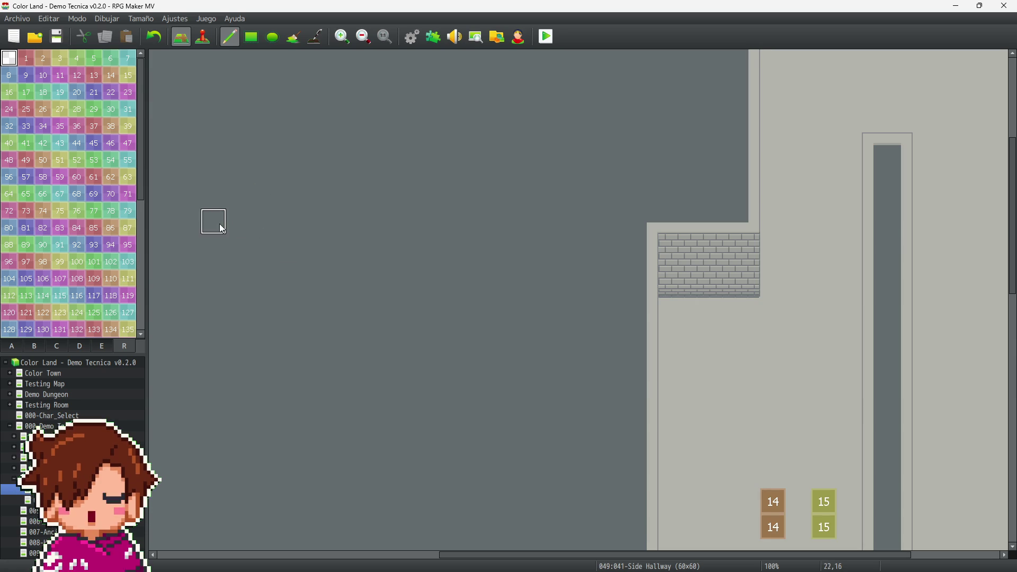
{"action": "scroll", "coordinate": [618, 363], "scroll_direction": "down", "scroll_amount": 5}
{"action": "key", "text": "ctrl+z"}
{"action": "key", "text": "ctrl+z"}
{"action": "key", "text": "ctrl+z"}
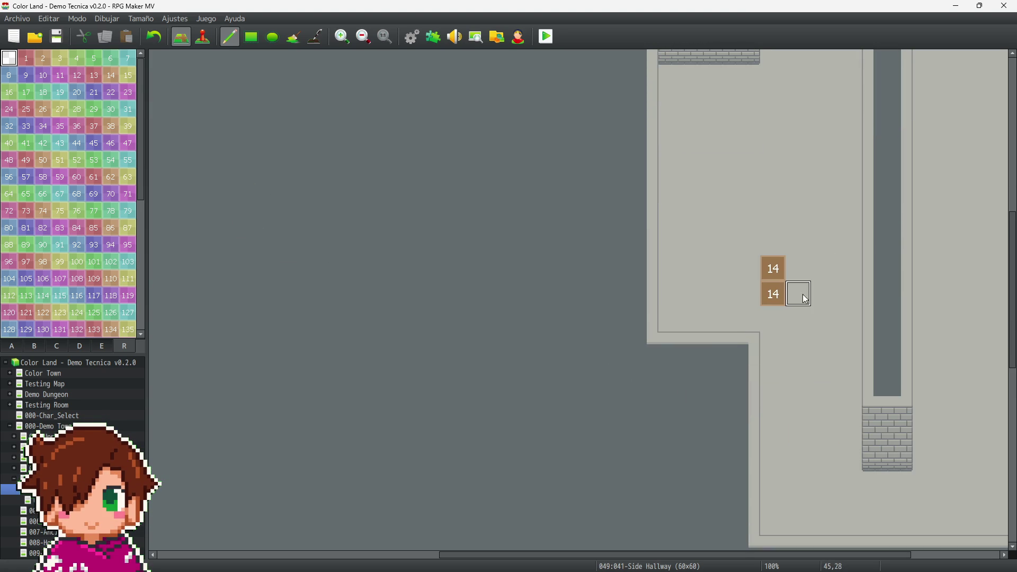
Step: Save the project and move on to the 050 Central Tower map
{"action": "scroll", "coordinate": [504, 315], "scroll_direction": "down", "scroll_amount": 6}
{"action": "left_click_drag", "start_coordinate": [516, 555], "coordinate": [307, 555]}
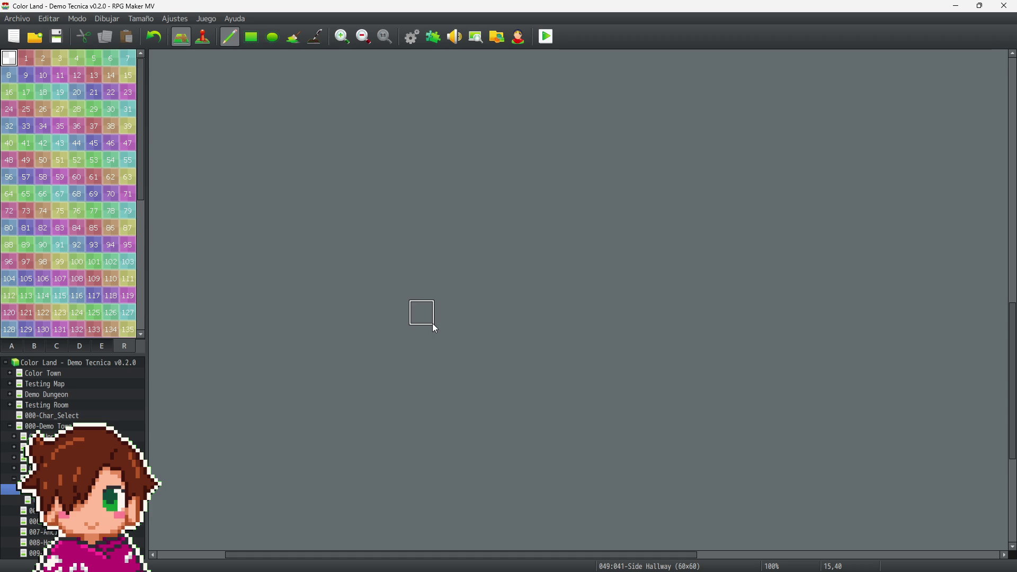
{"action": "scroll", "coordinate": [401, 357], "scroll_direction": "down", "scroll_amount": 3}
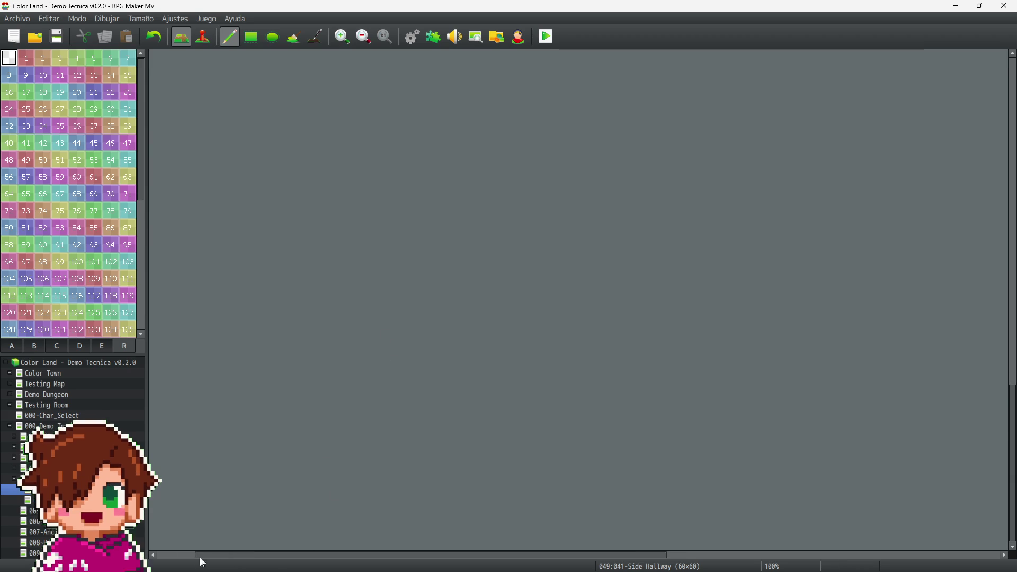
{"action": "left_click_drag", "start_coordinate": [268, 557], "coordinate": [694, 569]}
{"action": "scroll", "coordinate": [837, 375], "scroll_direction": "up", "scroll_amount": 10}
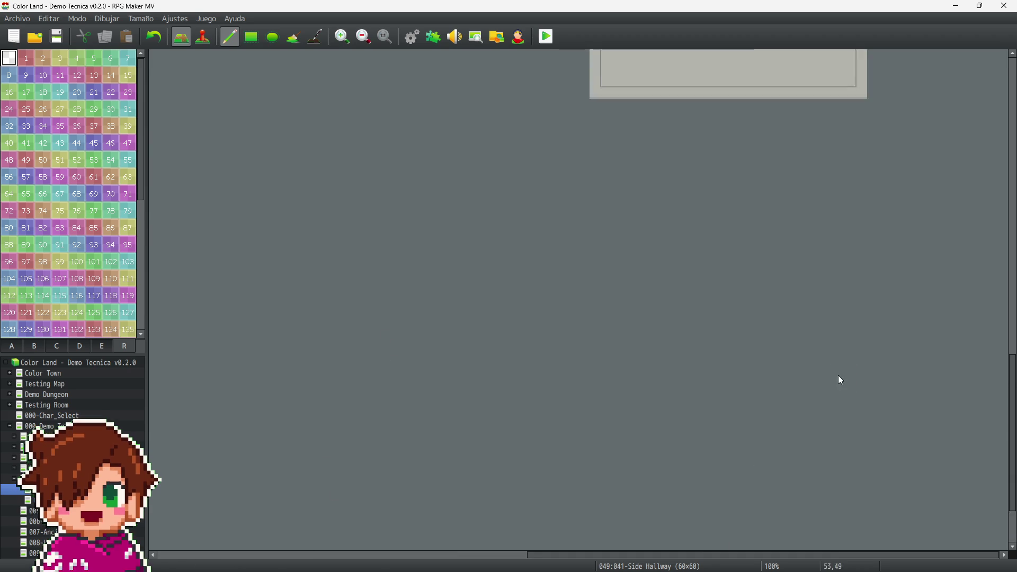
{"action": "scroll", "coordinate": [835, 371], "scroll_direction": "up", "scroll_amount": 10}
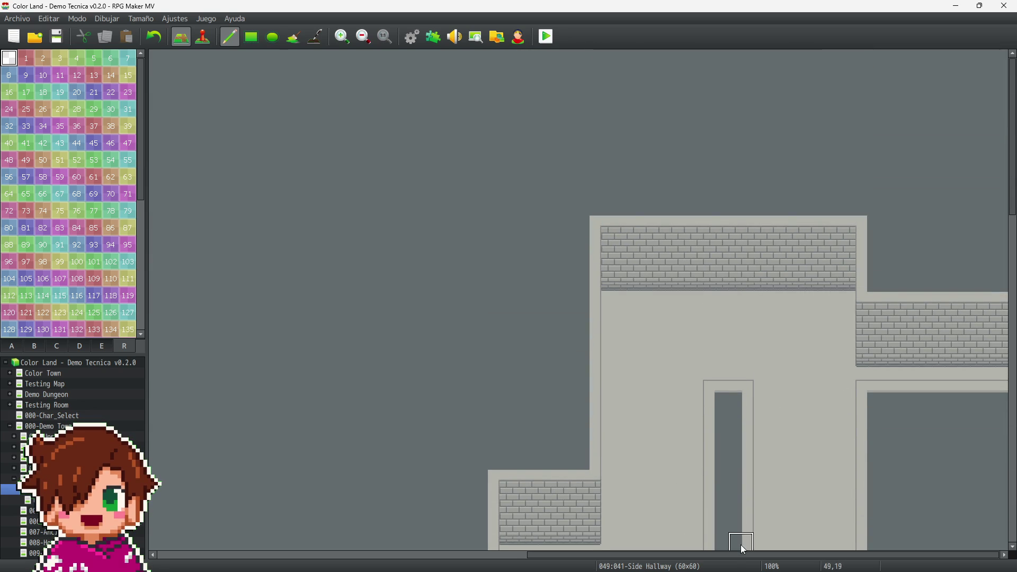
{"action": "left_click_drag", "start_coordinate": [736, 556], "coordinate": [371, 556]}
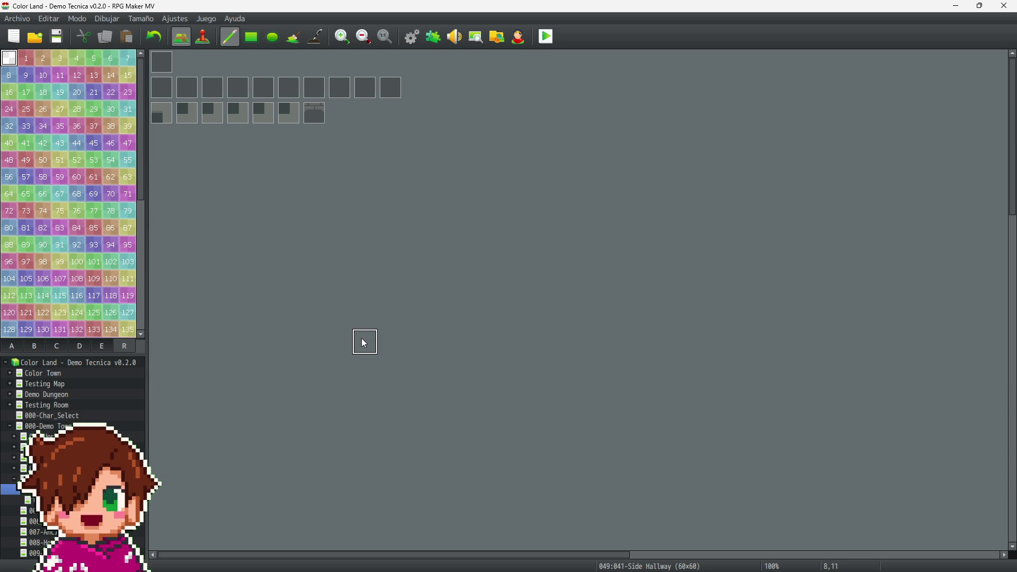
{"action": "left_click", "coordinate": [56, 36]}
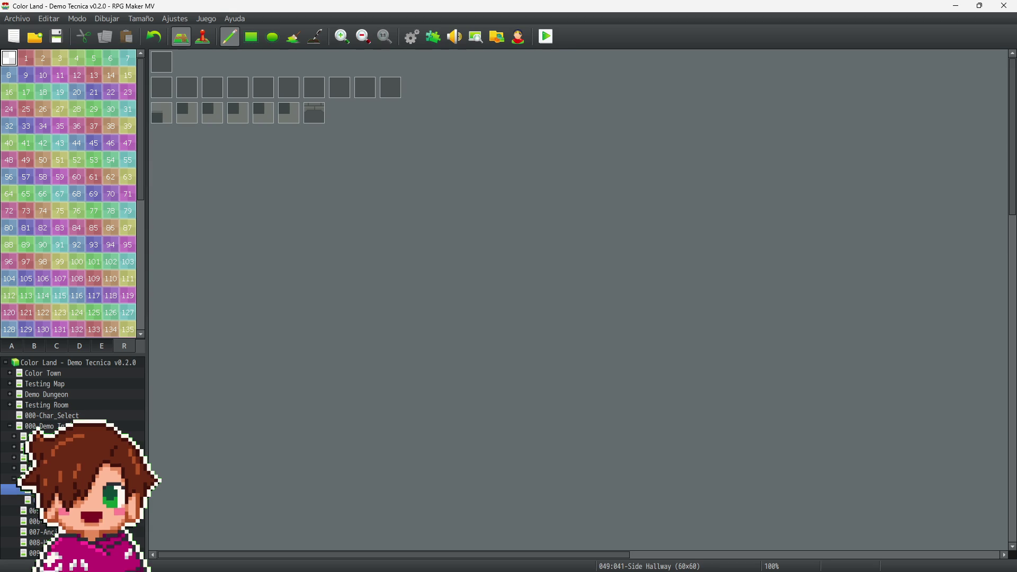
{"action": "key", "text": "Down"}
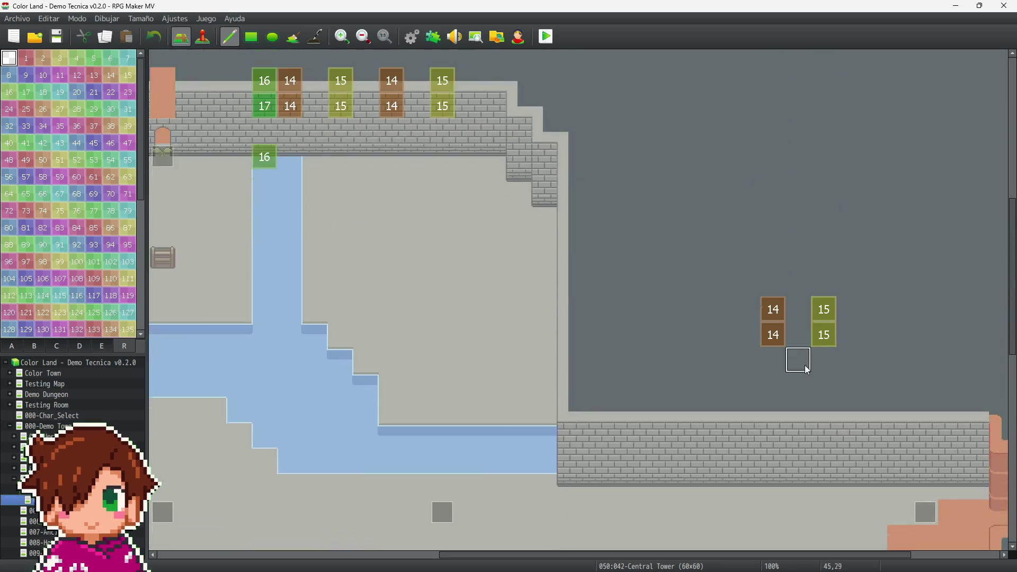
Step: Erase the region markers along Central Tower's top wall with the blank region tile
{"action": "scroll", "coordinate": [807, 369], "scroll_direction": "up", "scroll_amount": 2}
{"action": "scroll", "coordinate": [536, 274], "scroll_direction": "up", "scroll_amount": 5}
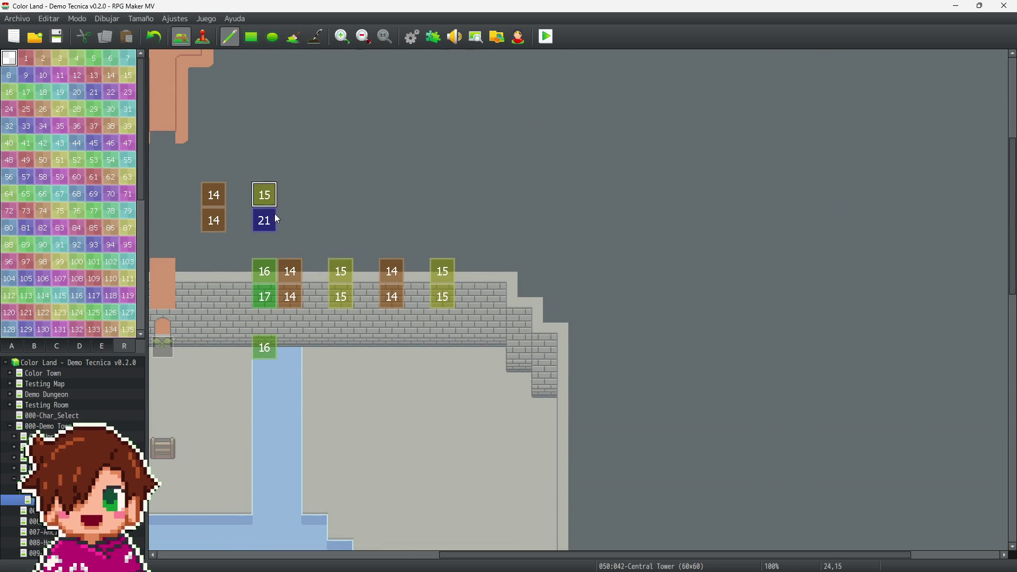
{"action": "mouse_move", "coordinate": [286, 283]}
{"action": "left_mouse_down"}
{"action": "mouse_move", "coordinate": [263, 347]}
{"action": "mouse_move", "coordinate": [297, 259]}
{"action": "mouse_move", "coordinate": [228, 203]}
{"action": "mouse_move", "coordinate": [236, 229]}
{"action": "mouse_move", "coordinate": [286, 229]}
{"action": "left_mouse_up"}
{"action": "left_click_drag", "start_coordinate": [513, 560], "coordinate": [260, 556]}
{"action": "scroll", "coordinate": [514, 365], "scroll_direction": "up", "scroll_amount": 5}
{"action": "scroll", "coordinate": [389, 340], "scroll_direction": "down", "scroll_amount": 5}
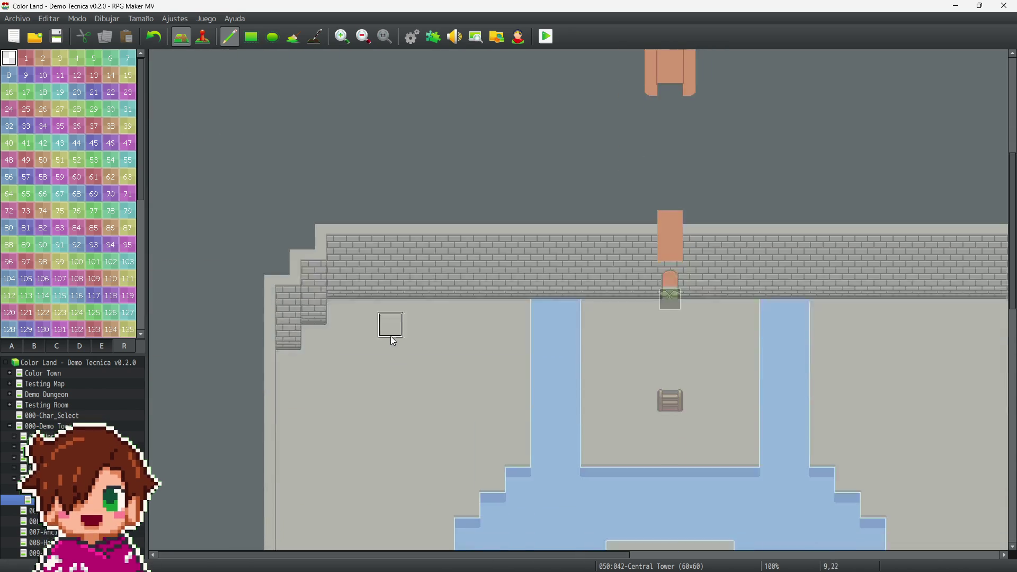
{"action": "scroll", "coordinate": [392, 339], "scroll_direction": "down", "scroll_amount": 10}
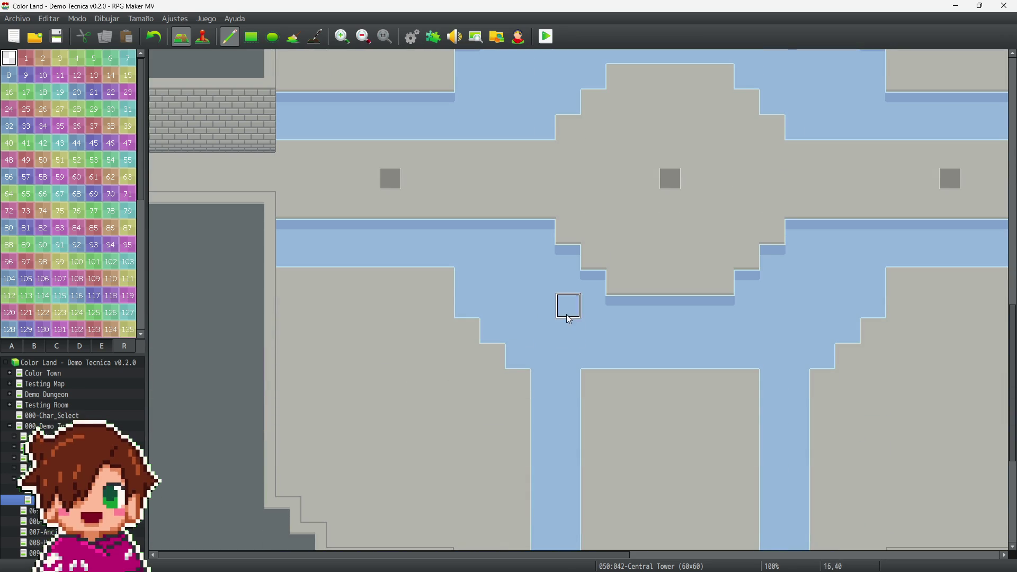
{"action": "scroll", "coordinate": [490, 440], "scroll_direction": "down", "scroll_amount": 5}
{"action": "mouse_move", "coordinate": [506, 556]}
{"action": "left_mouse_down"}
{"action": "mouse_move", "coordinate": [561, 545]}
{"action": "mouse_move", "coordinate": [898, 542]}
{"action": "left_mouse_up"}
Step: Save the project and open the empty Cave Lakes map
{"action": "scroll", "coordinate": [683, 376], "scroll_direction": "up", "scroll_amount": 2}
{"action": "scroll", "coordinate": [683, 377], "scroll_direction": "up", "scroll_amount": 5}
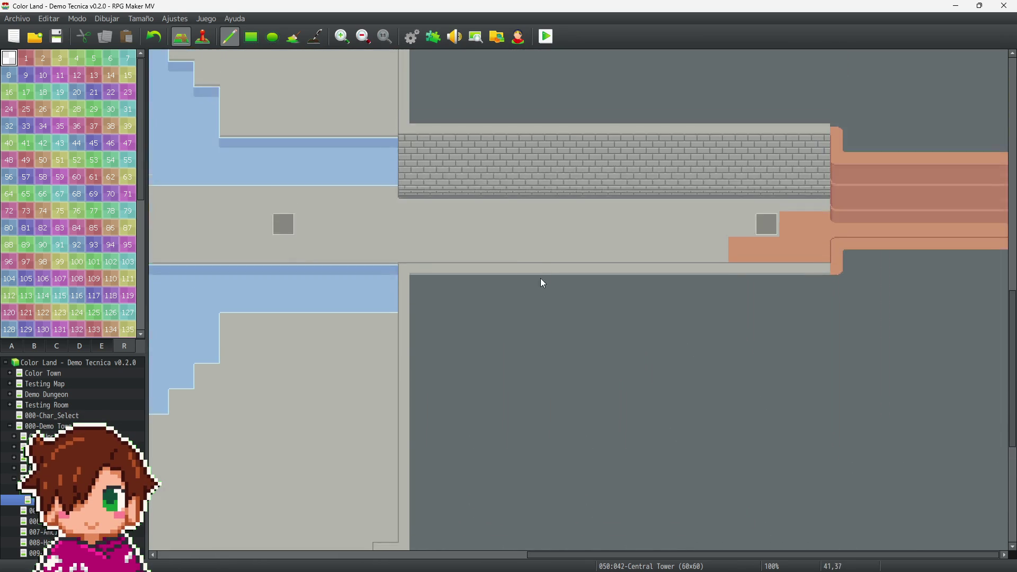
{"action": "left_click", "coordinate": [58, 37]}
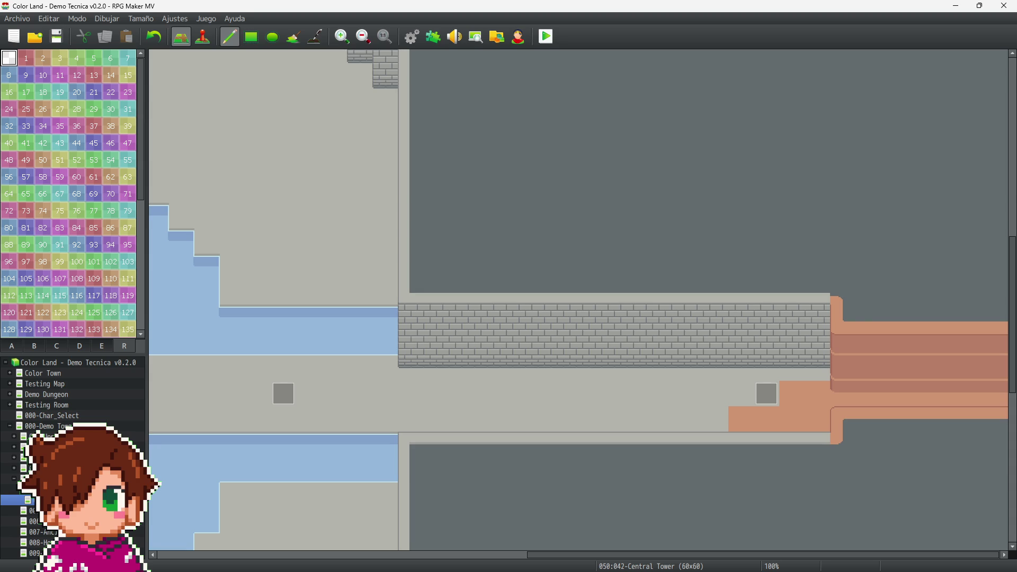
{"action": "left_click", "coordinate": [14, 478]}
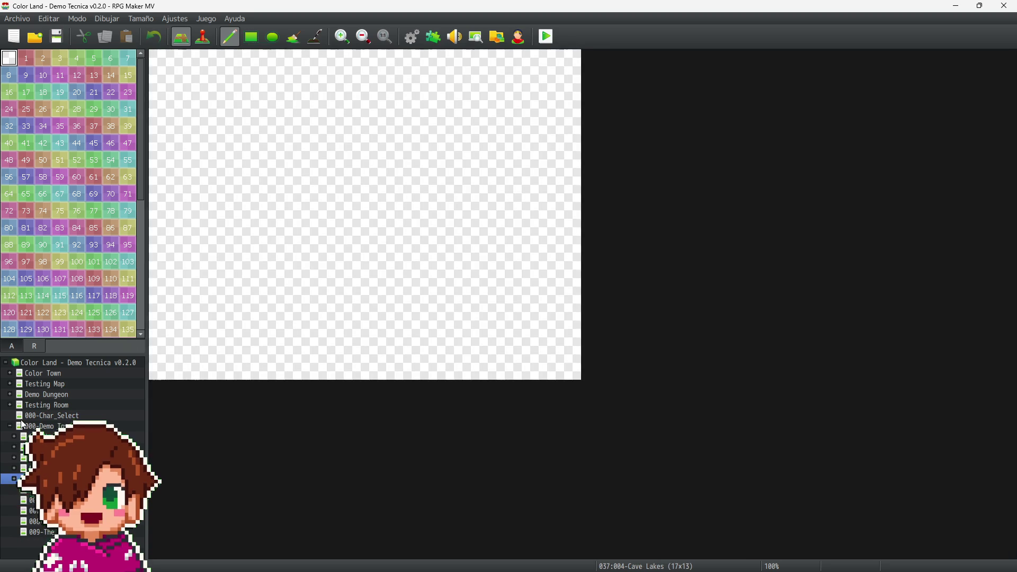
Step: Expand Testing Room and open its Map_Template map
{"action": "left_click", "coordinate": [10, 395]}
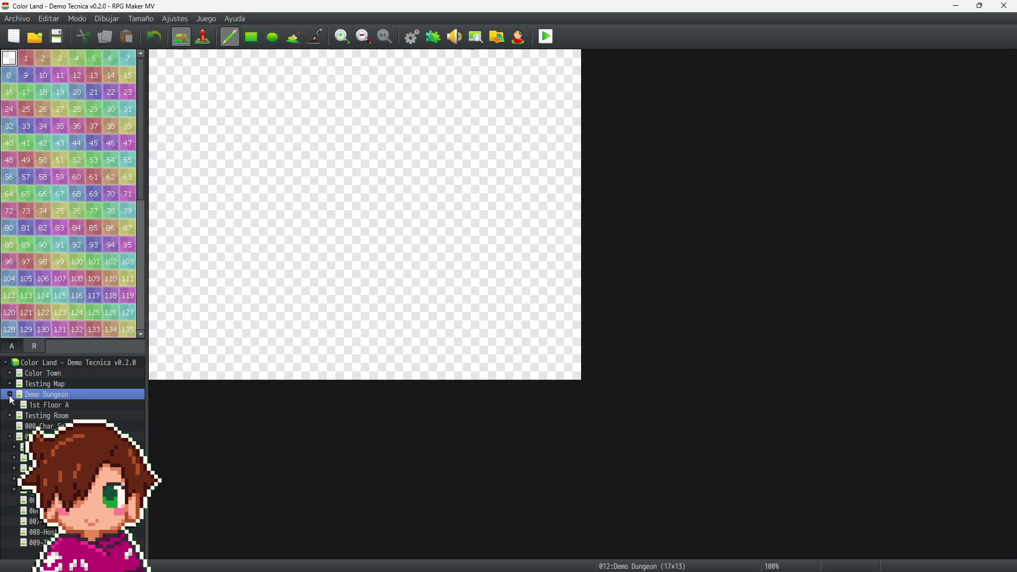
{"action": "left_click", "coordinate": [12, 406]}
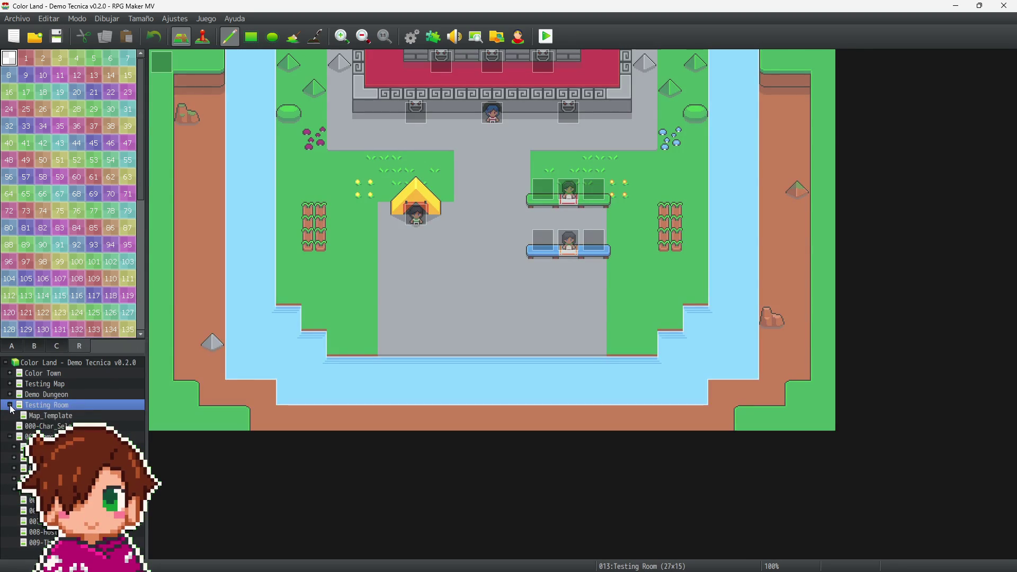
{"action": "left_click", "coordinate": [42, 416]}
{"action": "scroll", "coordinate": [366, 291], "scroll_direction": "up", "scroll_amount": 3}
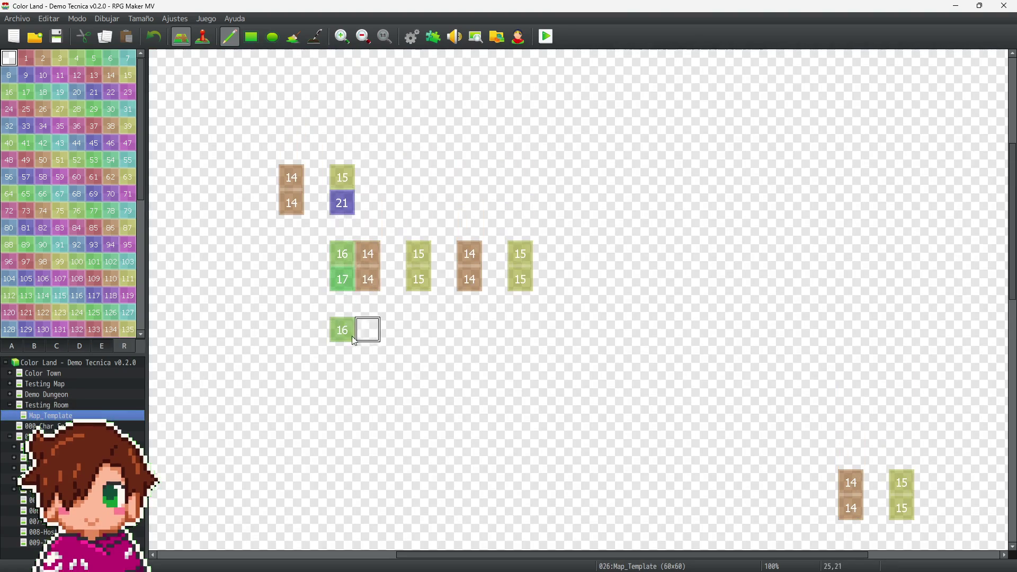
Step: Erase Map_Template's region 14–17 markers and bring up ground tileset tab A
{"action": "mouse_move", "coordinate": [332, 228]}
{"action": "left_mouse_down"}
{"action": "mouse_move", "coordinate": [341, 326]}
{"action": "mouse_move", "coordinate": [293, 191]}
{"action": "mouse_move", "coordinate": [395, 256]}
{"action": "mouse_move", "coordinate": [653, 261]}
{"action": "mouse_move", "coordinate": [321, 307]}
{"action": "mouse_move", "coordinate": [1001, 530]}
{"action": "mouse_move", "coordinate": [805, 468]}
{"action": "mouse_move", "coordinate": [842, 482]}
{"action": "mouse_move", "coordinate": [647, 329]}
{"action": "left_mouse_up"}
{"action": "scroll", "coordinate": [630, 360], "scroll_direction": "down", "scroll_amount": 10}
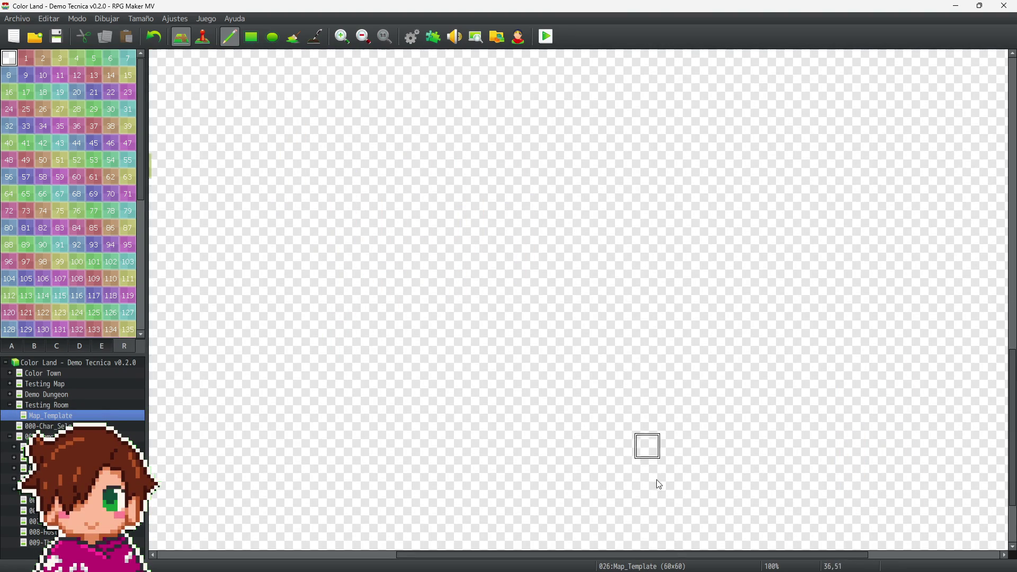
{"action": "left_click", "coordinate": [354, 557]}
{"action": "scroll", "coordinate": [533, 465], "scroll_direction": "up", "scroll_amount": 5}
{"action": "mouse_move", "coordinate": [591, 321]}
{"action": "left_mouse_down"}
{"action": "mouse_move", "coordinate": [543, 272]}
{"action": "mouse_move", "coordinate": [478, 305]}
{"action": "left_mouse_up"}
{"action": "scroll", "coordinate": [238, 260], "scroll_direction": "up", "scroll_amount": 2}
{"action": "left_click", "coordinate": [204, 38]}
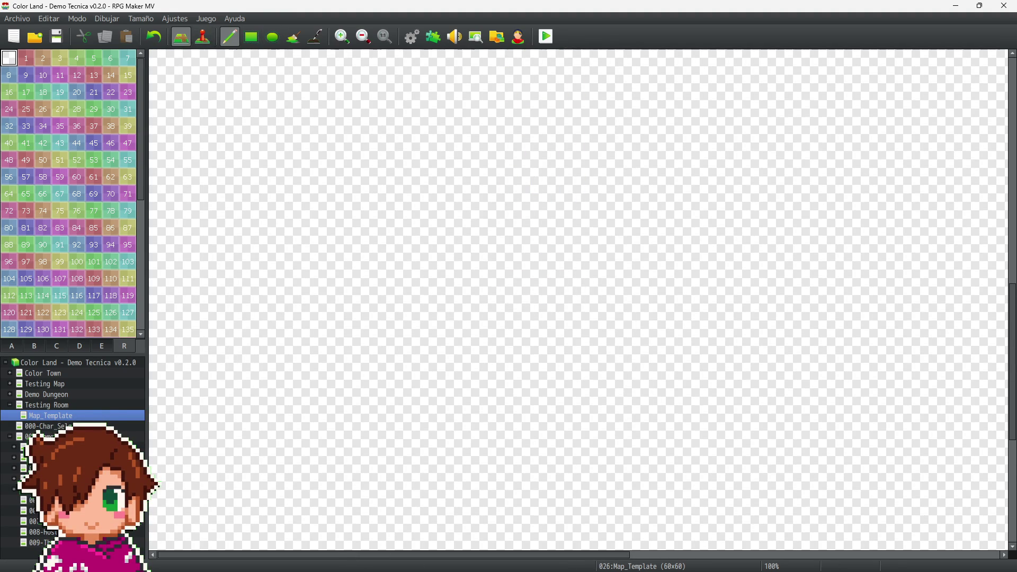
{"action": "left_click", "coordinate": [12, 347]}
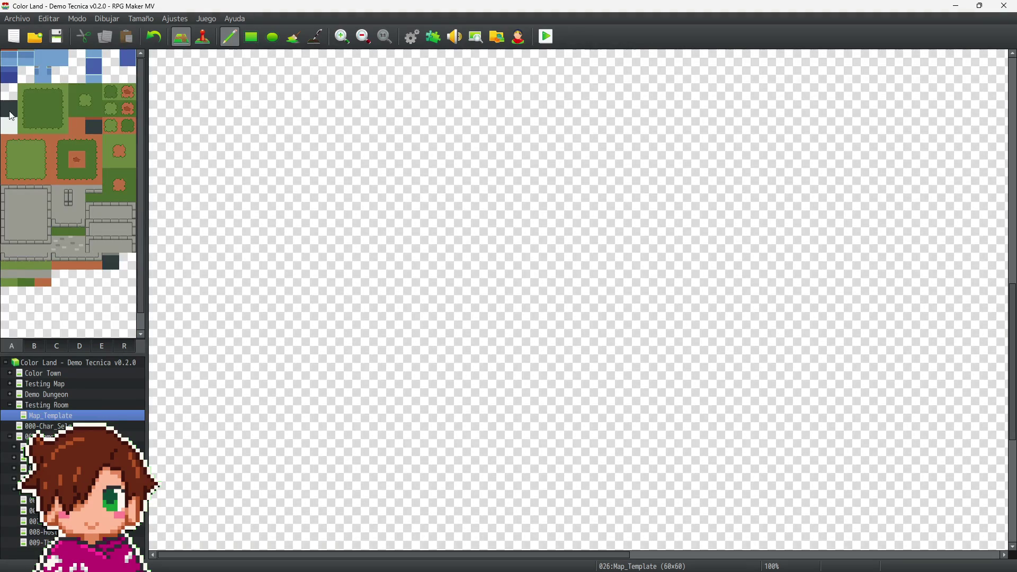
Step: Flood-fill the whole Map_Template with the dark tile
{"action": "left_click", "coordinate": [295, 37]}
{"action": "left_click", "coordinate": [374, 125]}
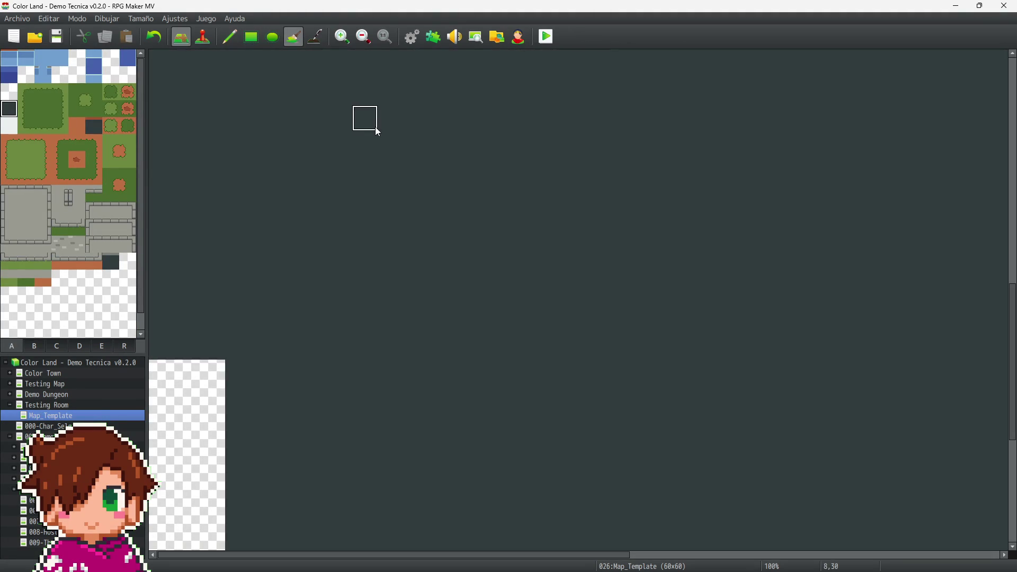
{"action": "scroll", "coordinate": [401, 166], "scroll_direction": "down", "scroll_amount": 8}
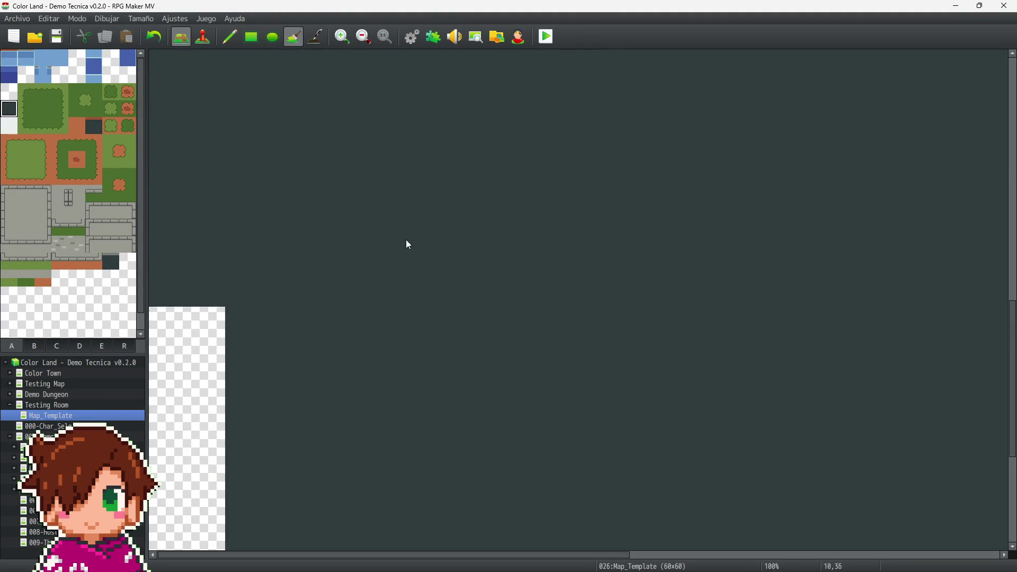
{"action": "left_click", "coordinate": [410, 524]}
{"action": "left_click_drag", "start_coordinate": [403, 554], "coordinate": [828, 532]}
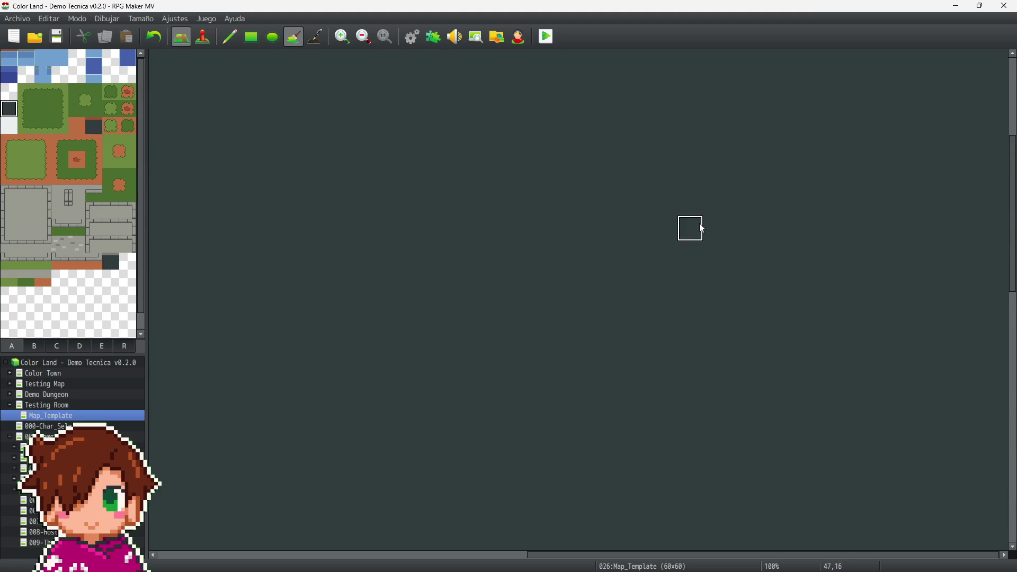
{"action": "scroll", "coordinate": [700, 224], "scroll_direction": "up", "scroll_amount": 2}
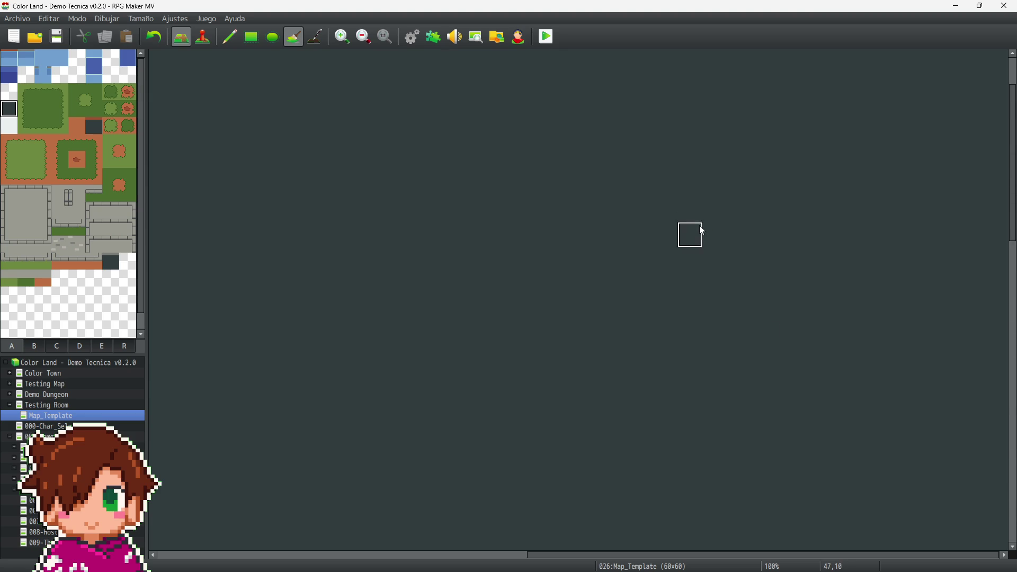
Step: Refill Map_Template with the transparent tile, then open the Testing Room map
{"action": "left_click", "coordinate": [220, 556]}
{"action": "left_click", "coordinate": [9, 92]}
{"action": "left_click", "coordinate": [434, 185]}
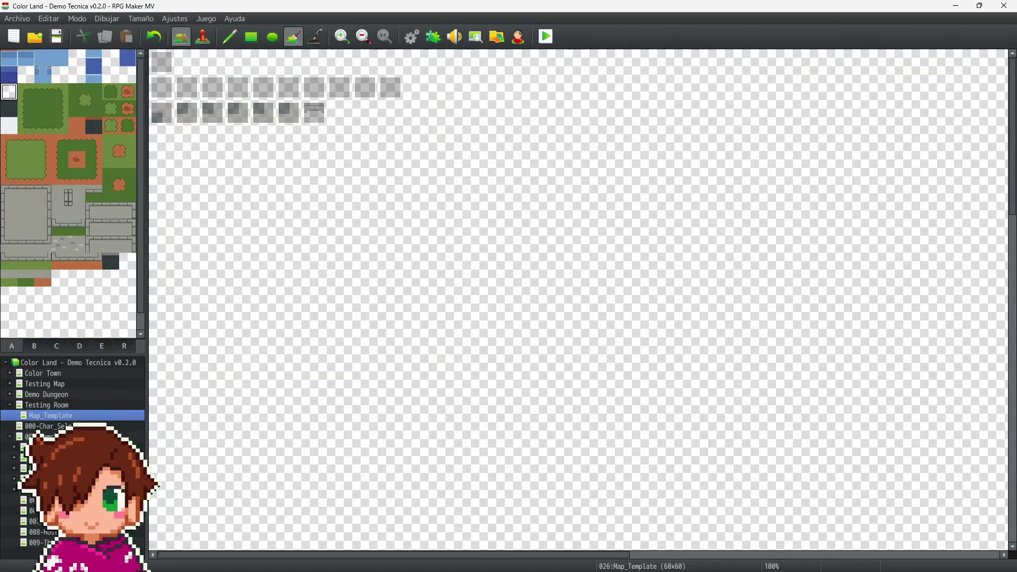
{"action": "left_click", "coordinate": [13, 406]}
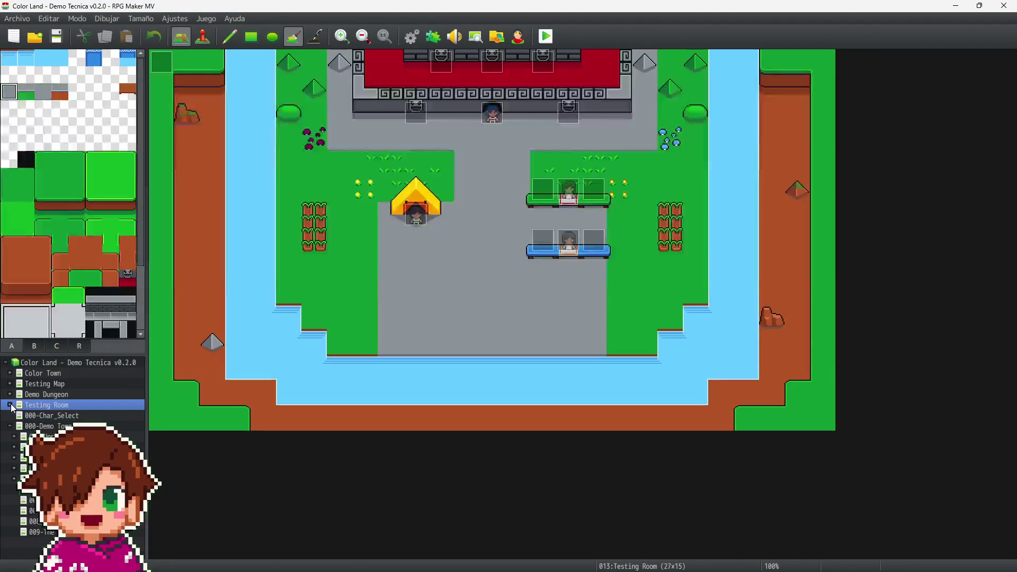
Step: Open 001-Tutorial under Demo Town's Upper Floor in Event mode and bring up its map actions
{"action": "left_click", "coordinate": [43, 437]}
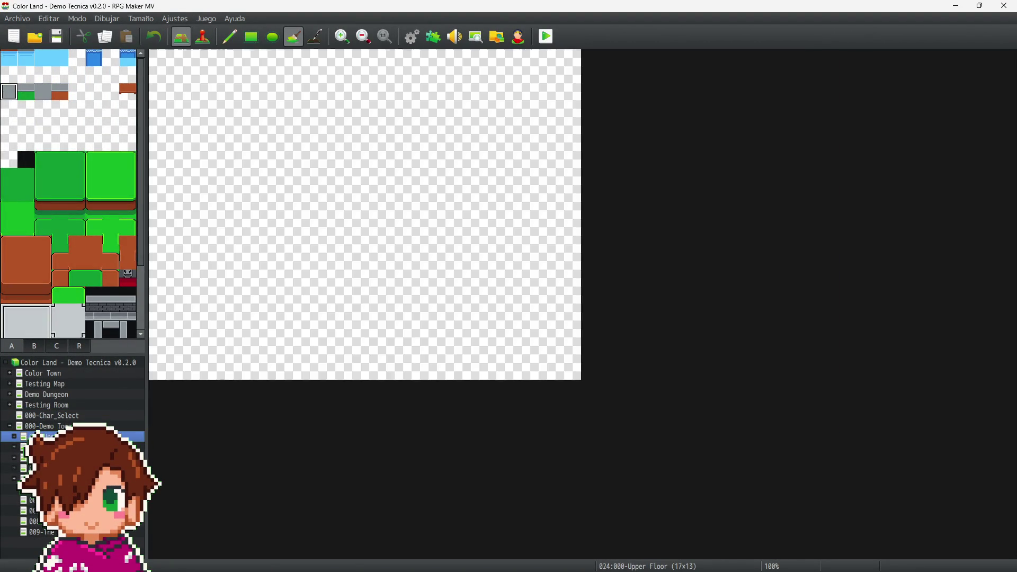
{"action": "left_click", "coordinate": [43, 447]}
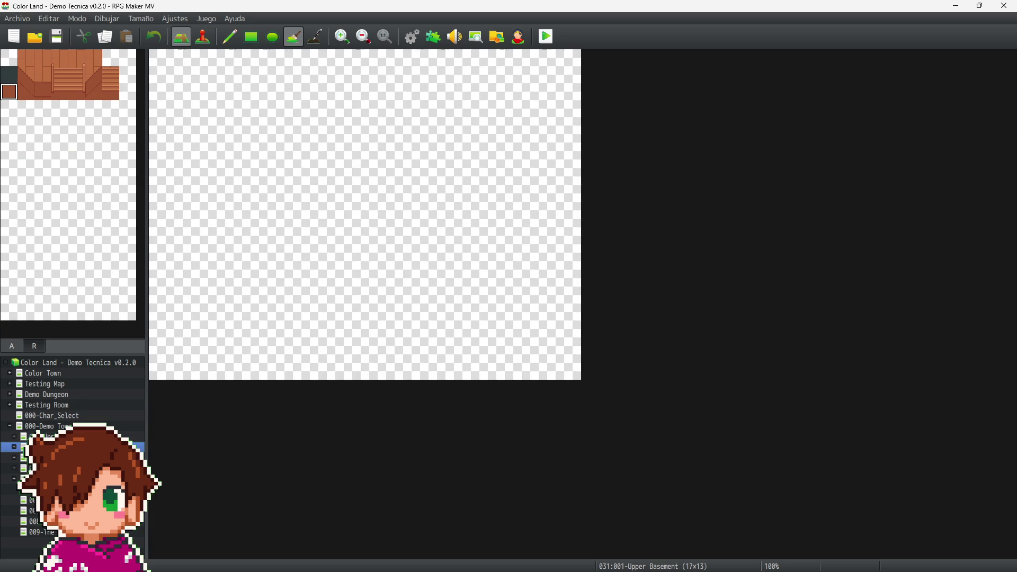
{"action": "left_click", "coordinate": [14, 437]}
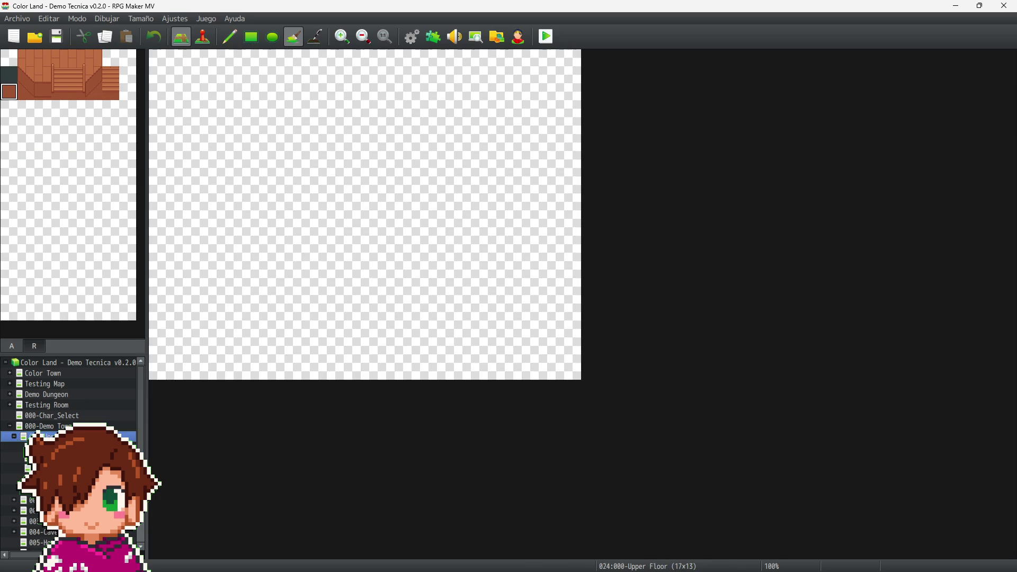
{"action": "left_click", "coordinate": [42, 447]}
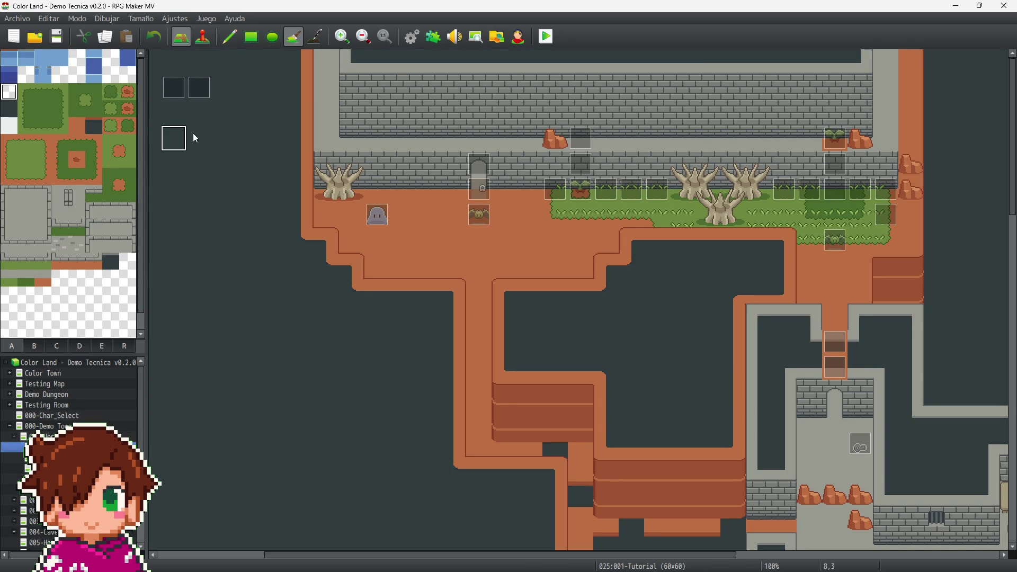
{"action": "left_click", "coordinate": [206, 37]}
{"action": "scroll", "coordinate": [649, 388], "scroll_direction": "down", "scroll_amount": 5}
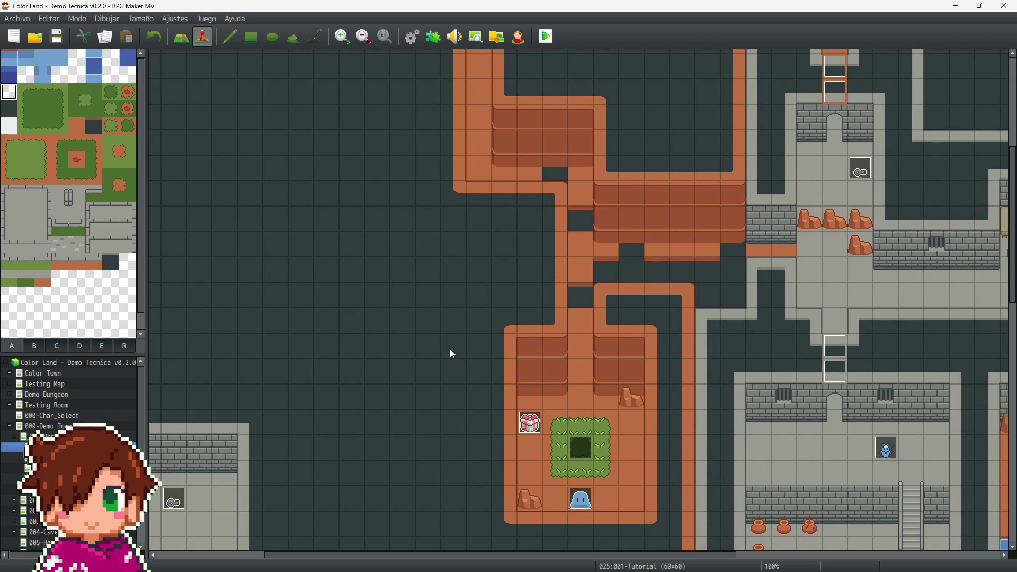
{"action": "right_click", "coordinate": [80, 411]}
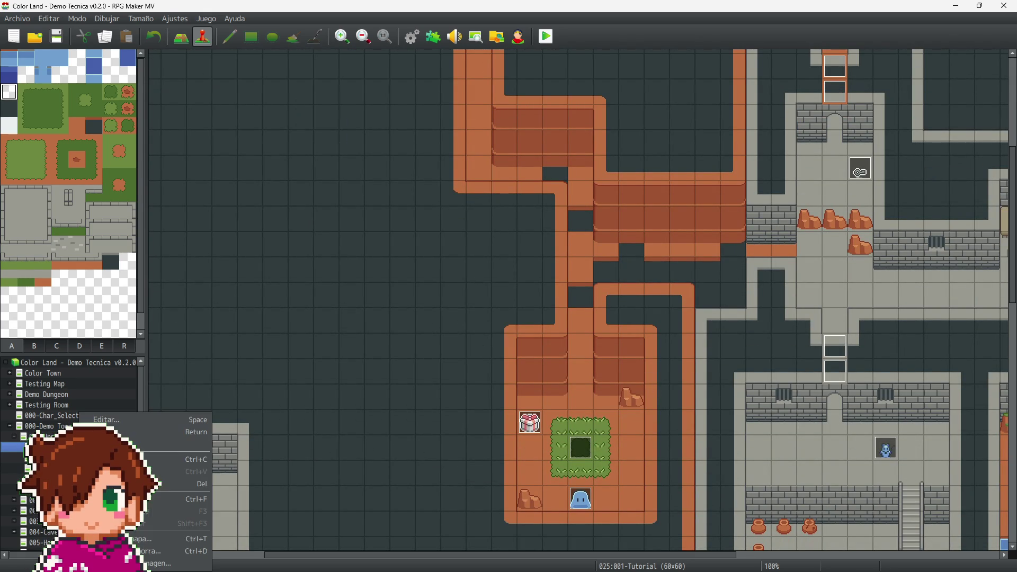
{"action": "key", "text": "Escape"}
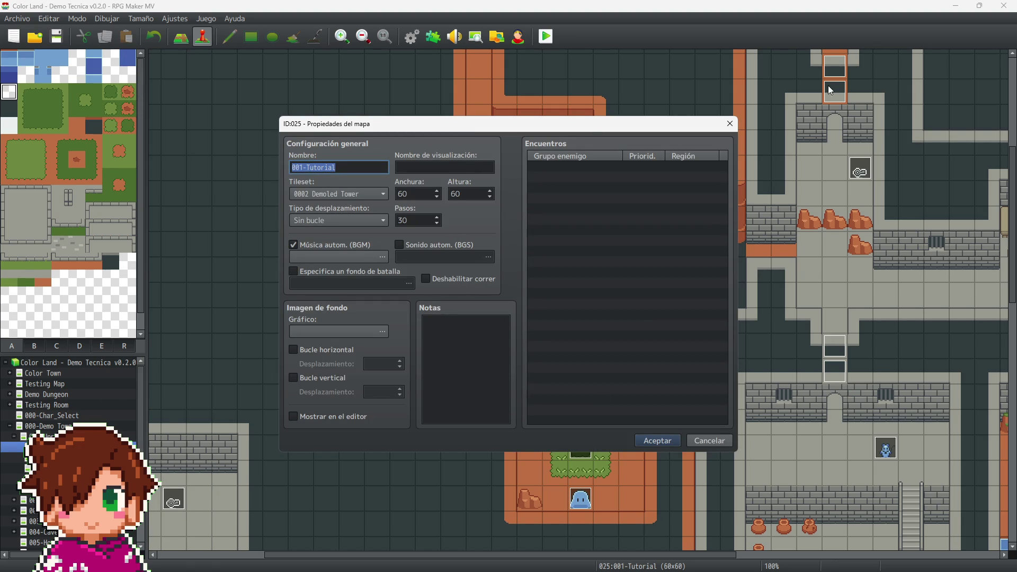
{"action": "left_click", "coordinate": [730, 123]}
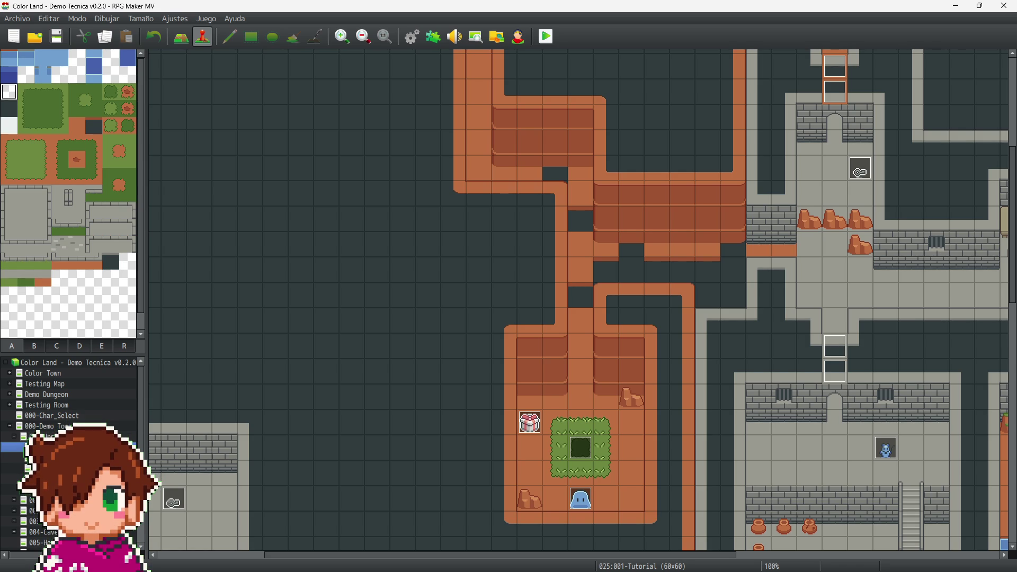
Step: Switch to the 002-Upper Tower map from the map tree
{"action": "left_click", "coordinate": [47, 457]}
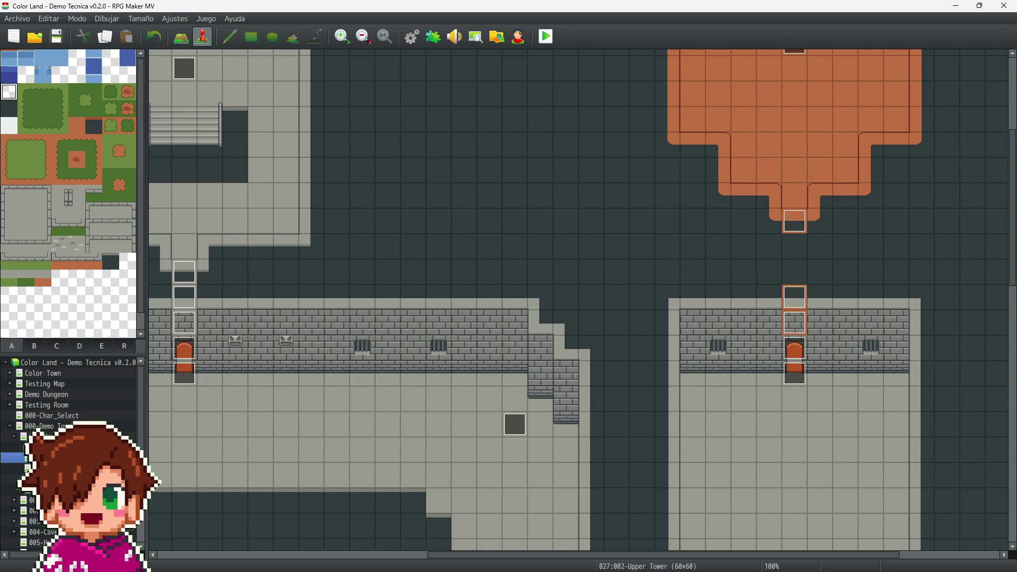